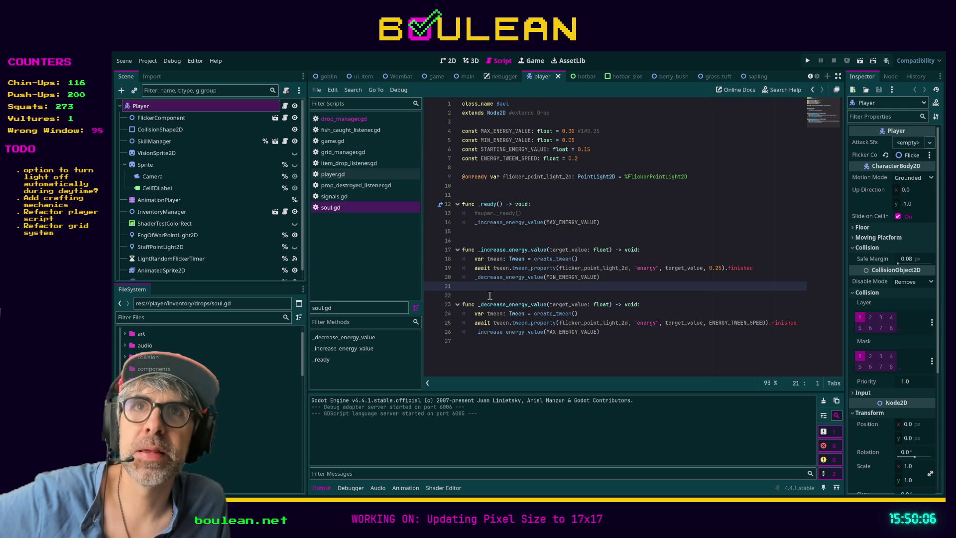
click(490, 295)
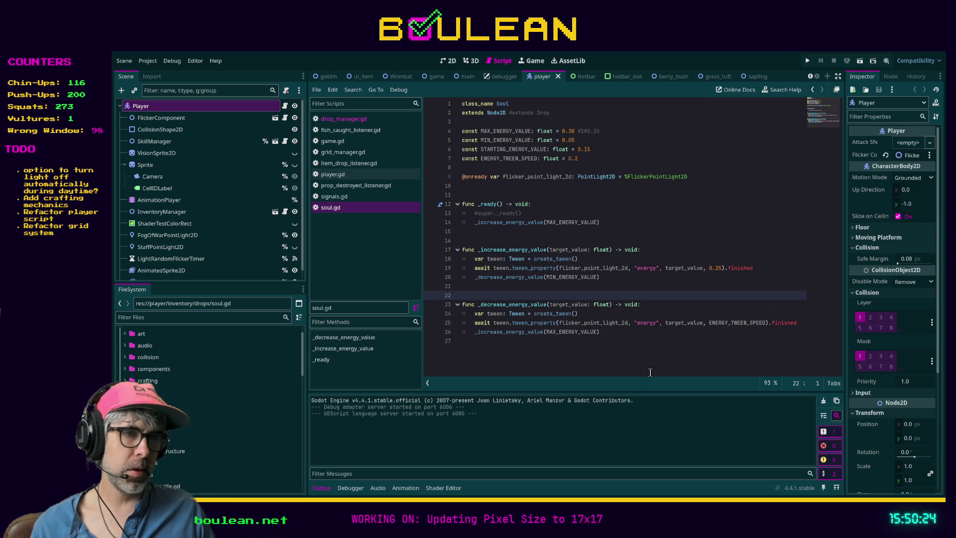
click(647, 360)
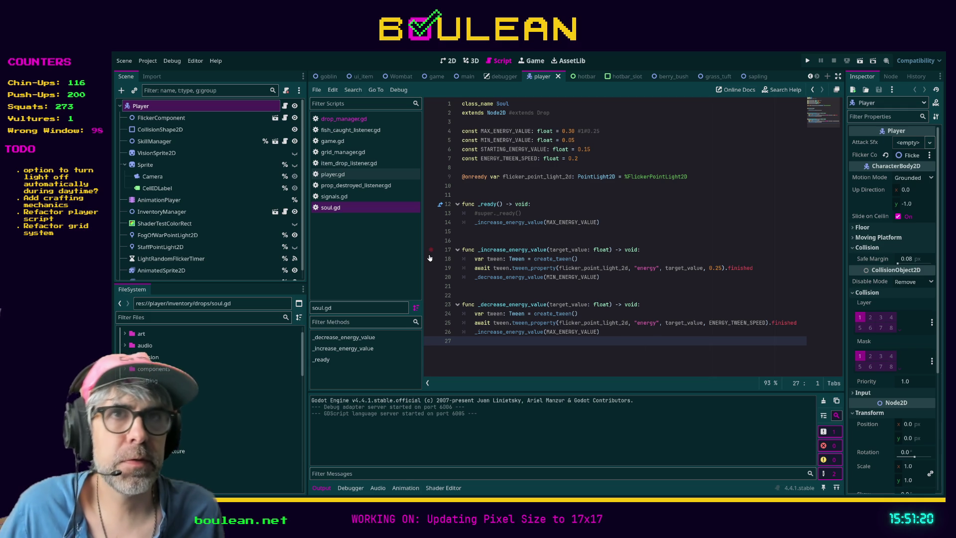
click(174, 90)
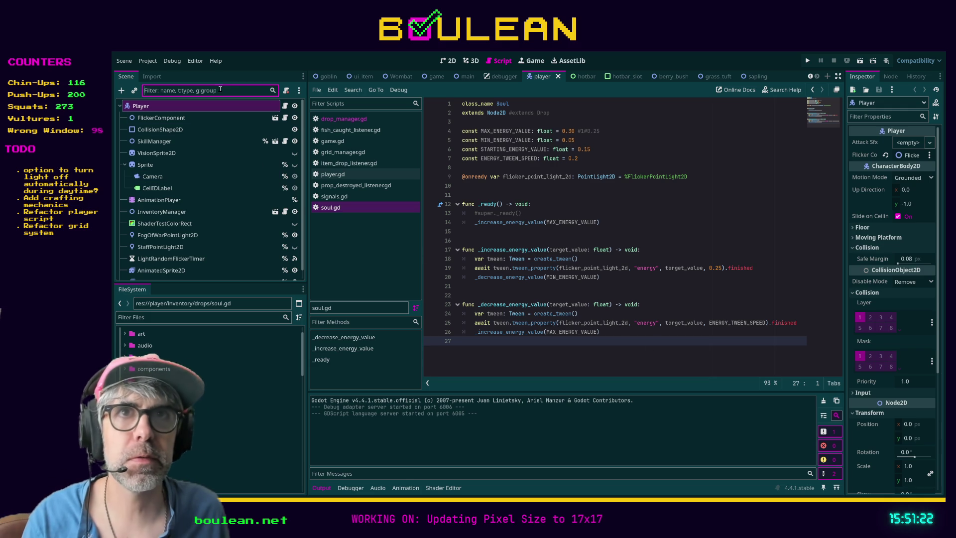
Filter the FileSystem dock by 'grid' to list the grid scripts and scene.
click(193, 317)
text(grid)
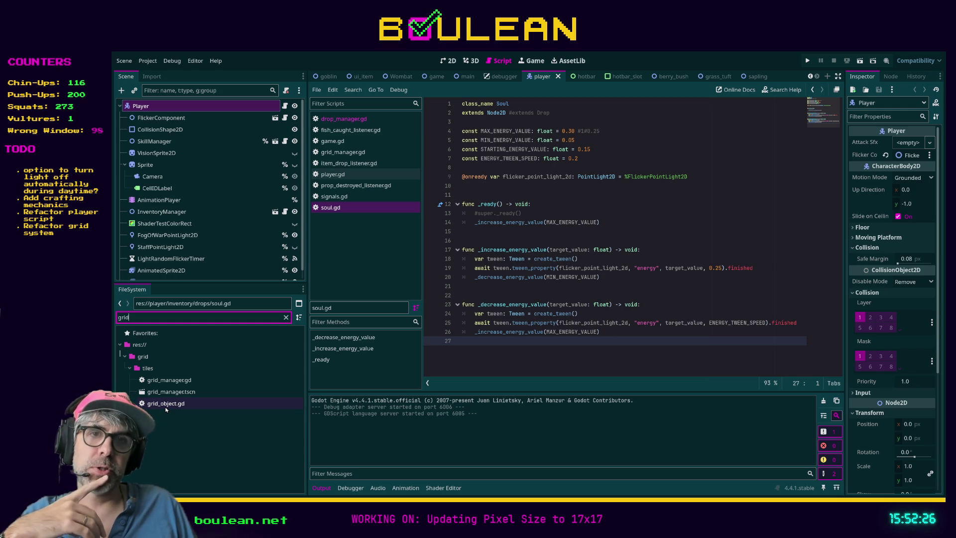
Open grid_object.gd and review its Types, GridObjects and DropTypes enums and exports.
double_click(166, 404)
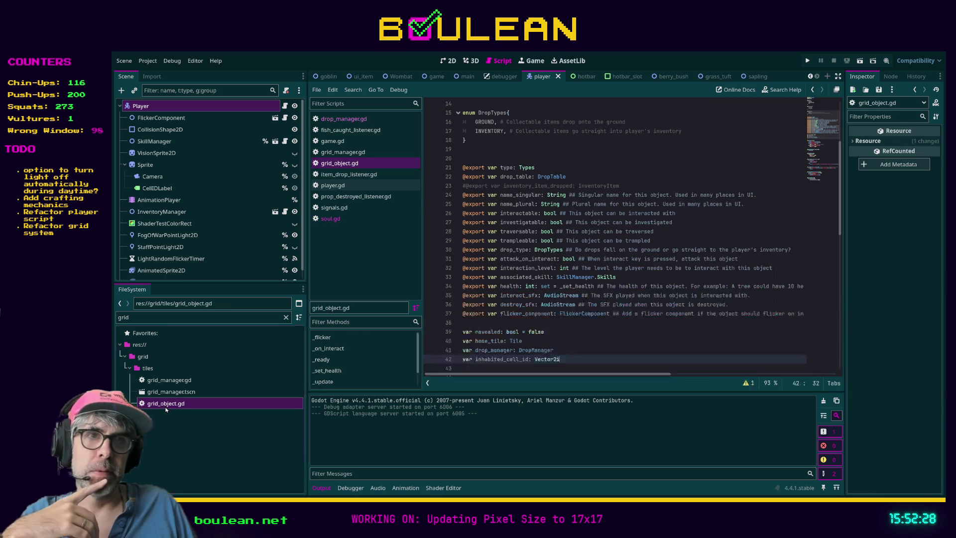
scroll(599, 331, up, 4)
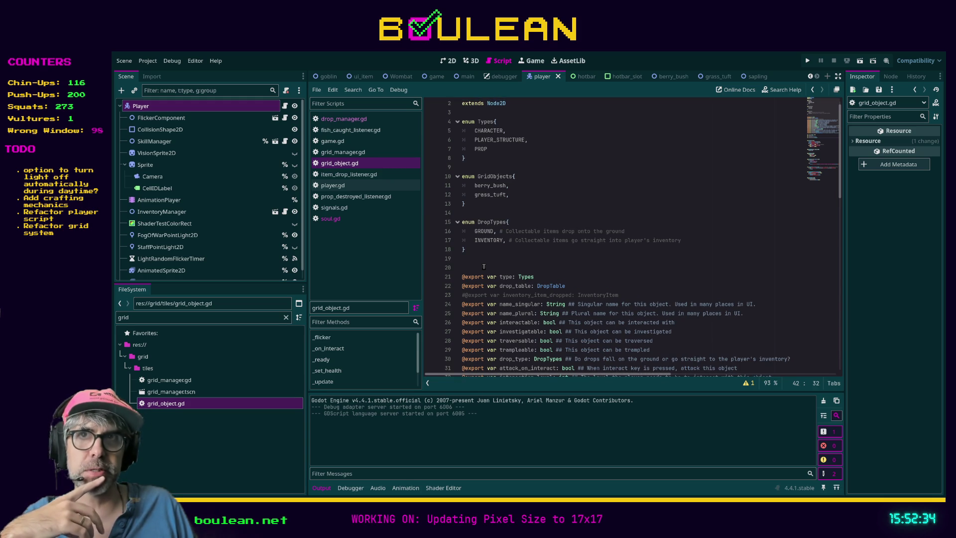
scroll(483, 267, up, 1)
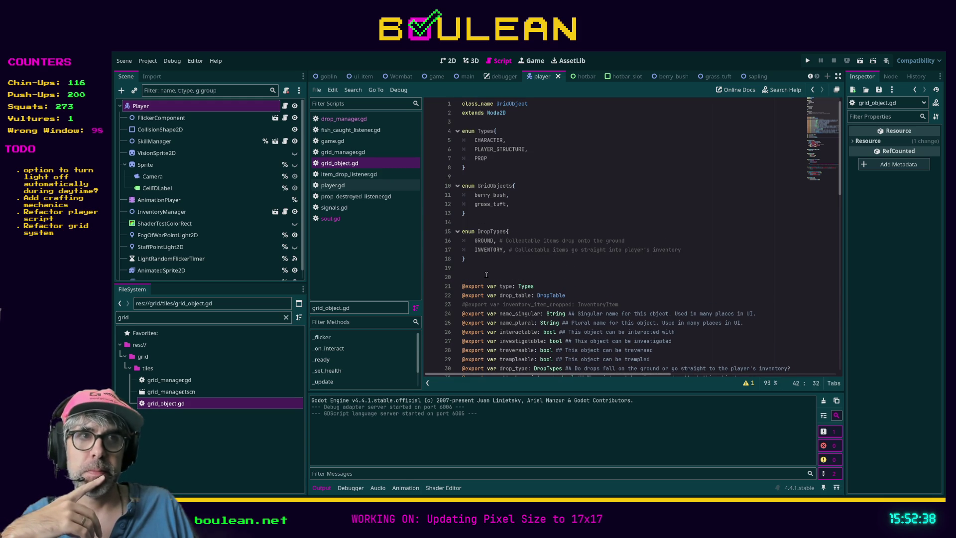
click(473, 276)
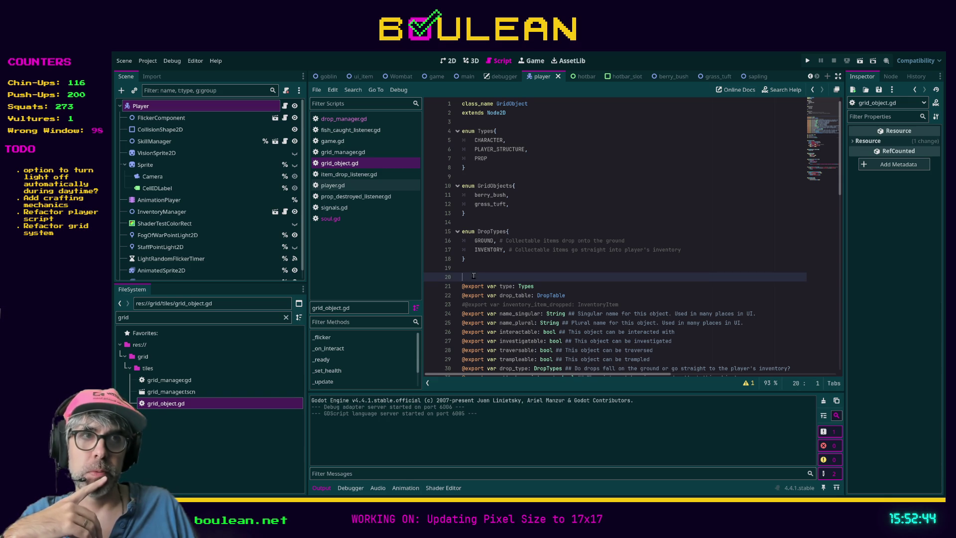
scroll(474, 275, down, 1)
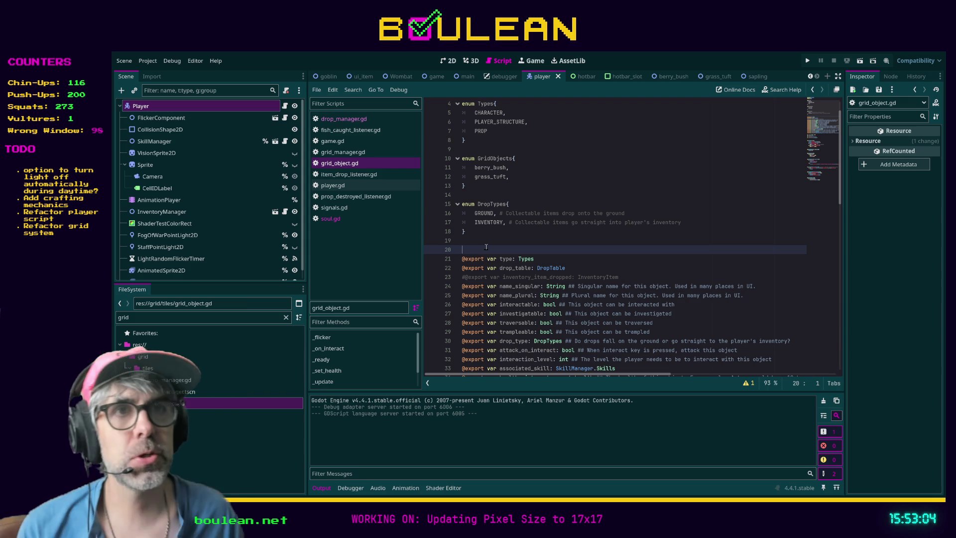
Open grid_manager.gd from the grid-filtered file list.
click(204, 320)
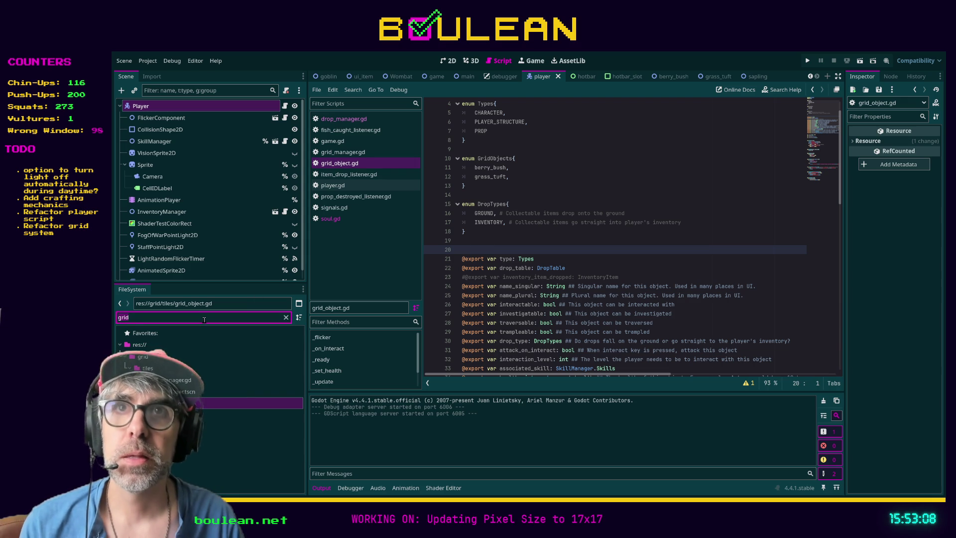
click(203, 320)
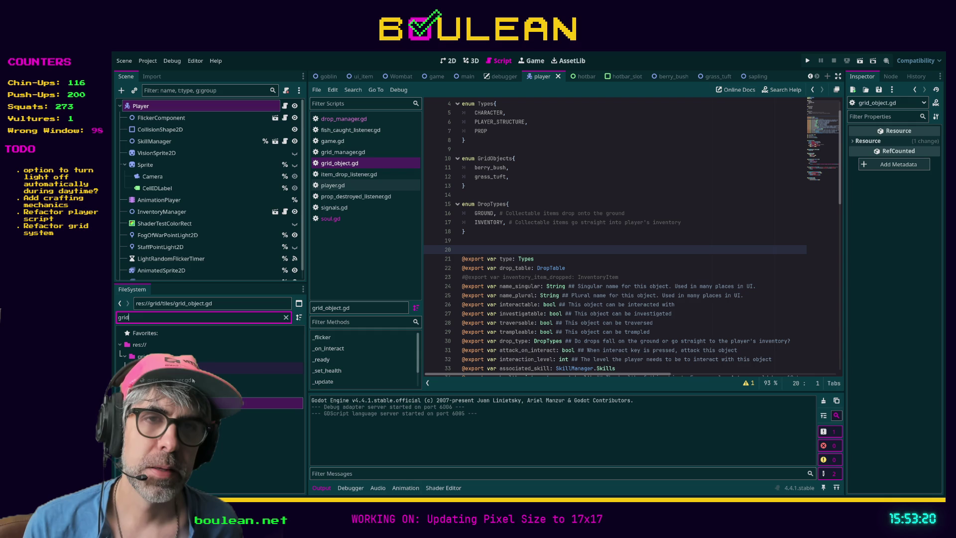
double_click(170, 380)
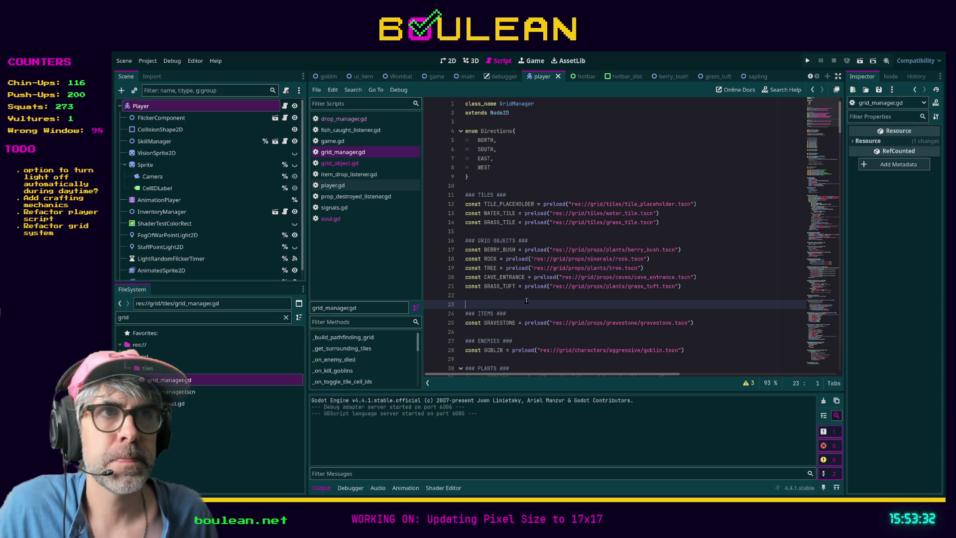
Scroll through grid_manager.gd's tile preloads, grid constants and spawn-chance variables.
scroll(523, 299, down, 3)
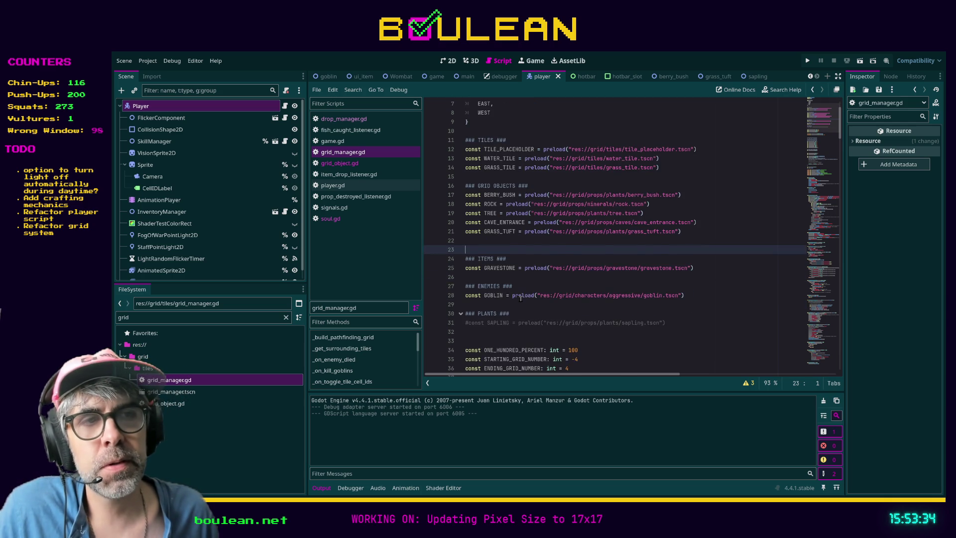
scroll(602, 312, down, 1)
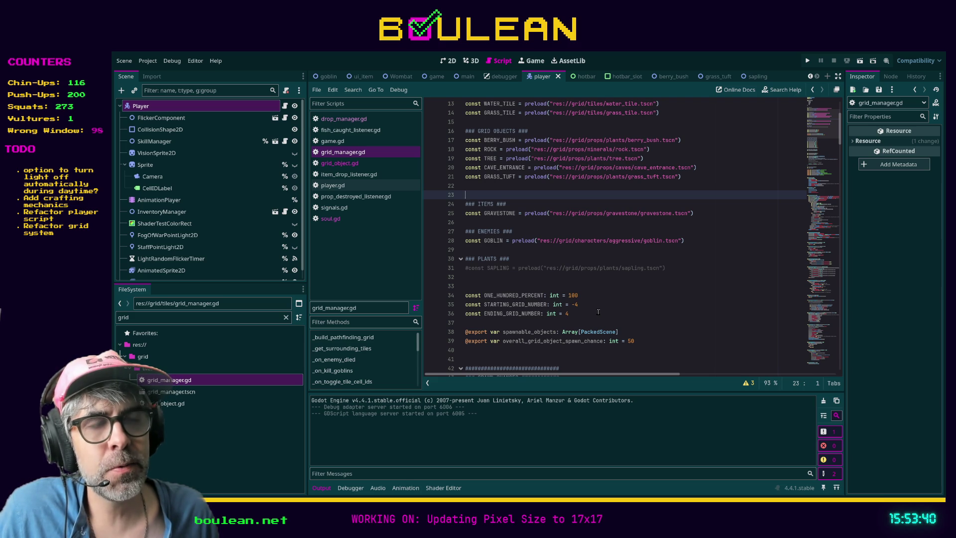
scroll(598, 312, down, 1)
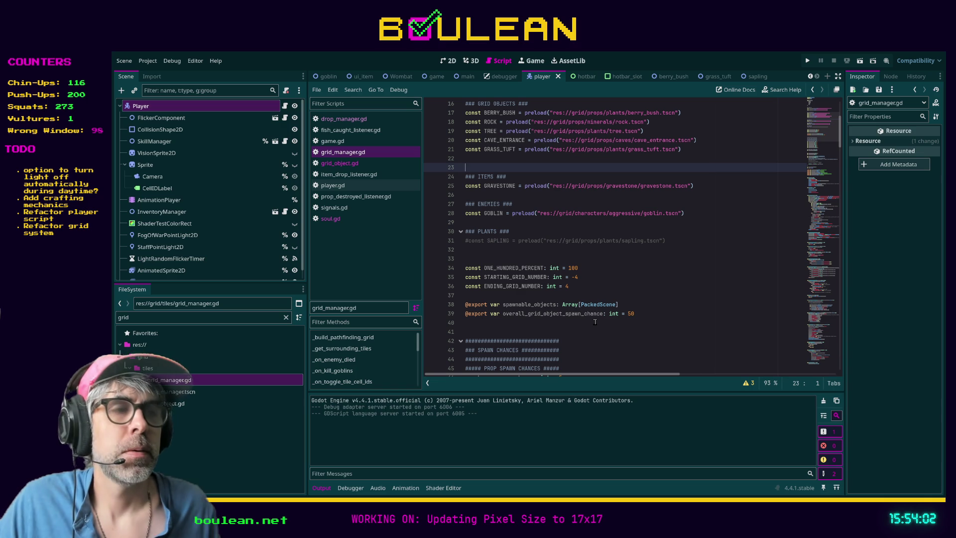
scroll(595, 322, up, 5)
scroll(595, 321, down, 5)
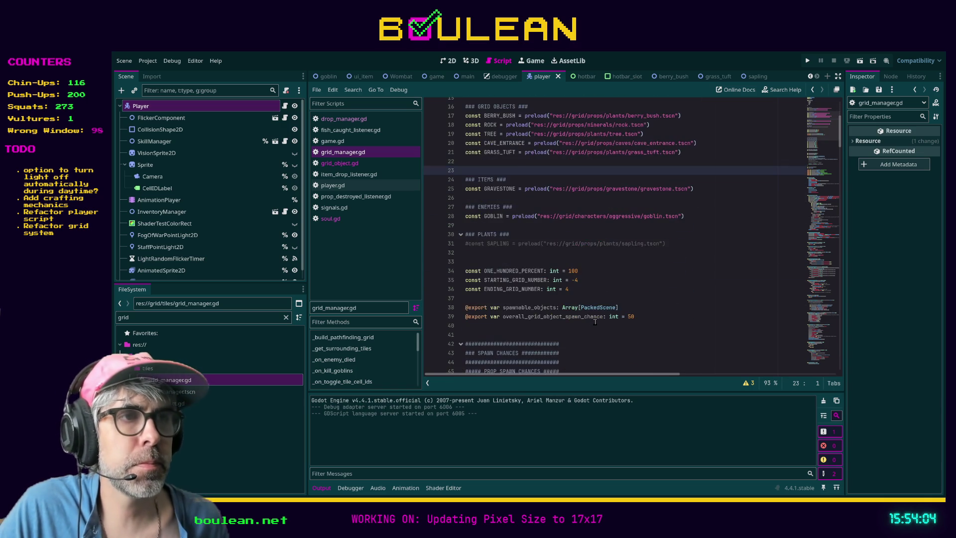
scroll(595, 322, up, 1)
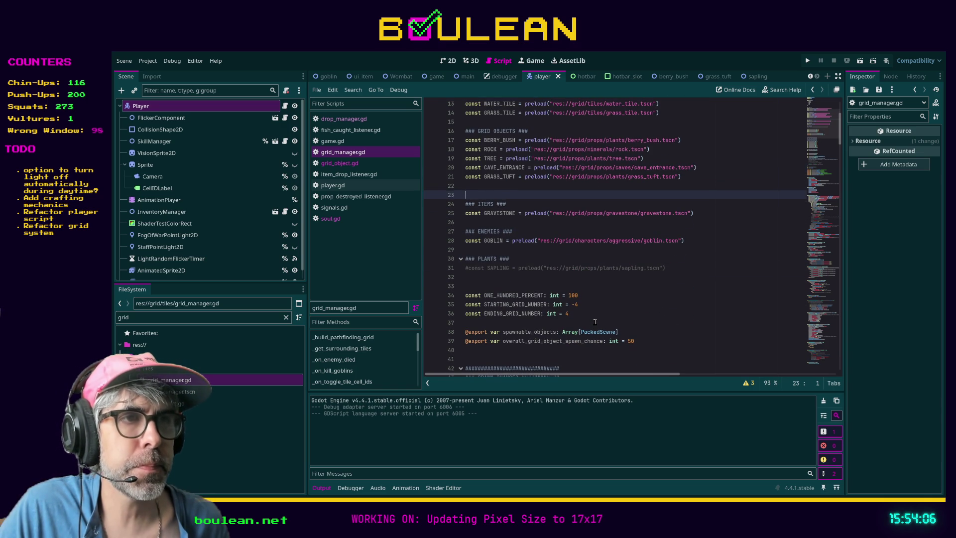
scroll(595, 322, up, 4)
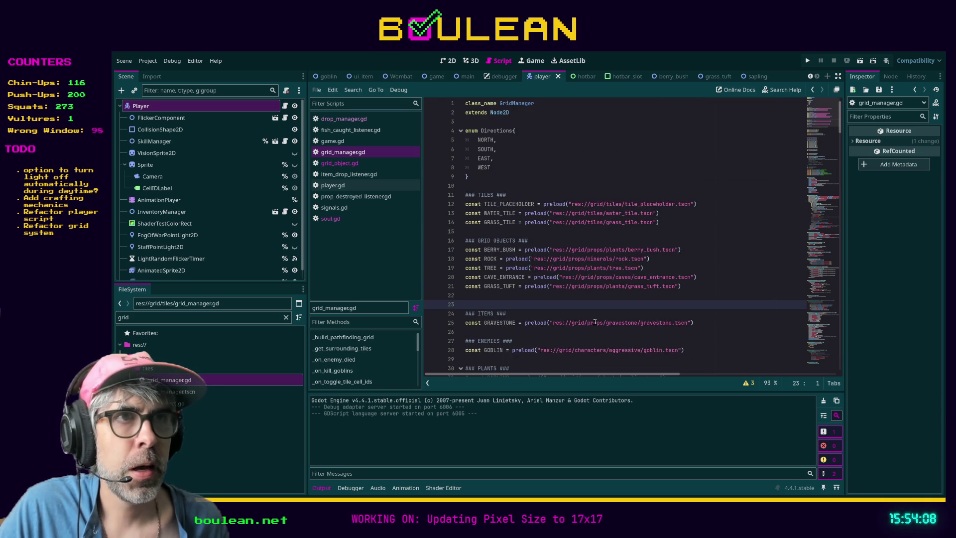
scroll(591, 293, down, 4)
scroll(591, 291, down, 12)
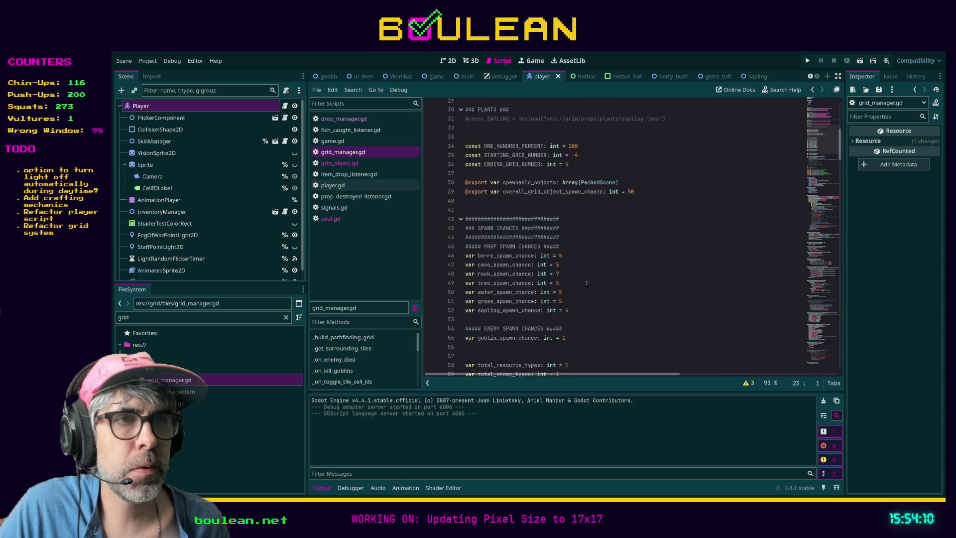
click(196, 318)
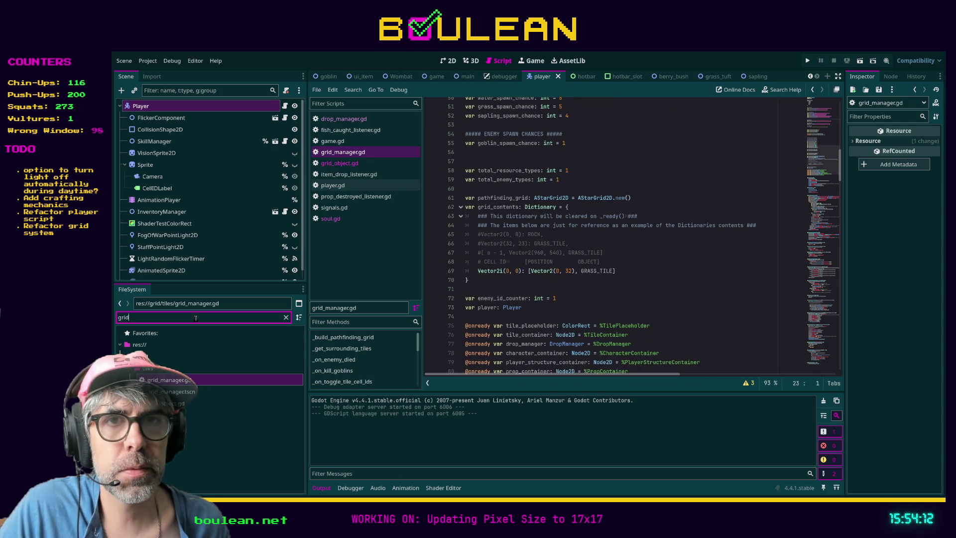
Filter for constants.gd, open it, and change CELL_SIZE to Vector2(36, 36).
text(consta)
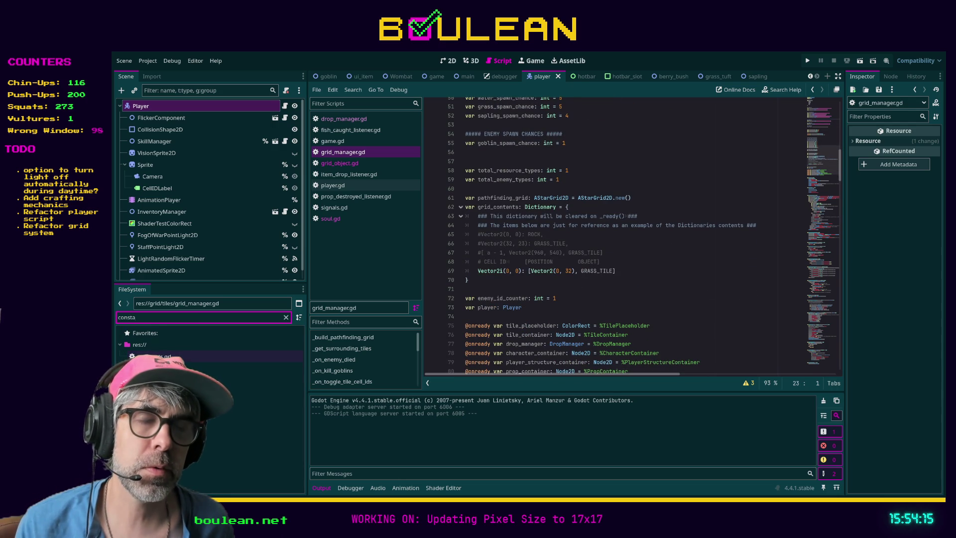
double_click(209, 357)
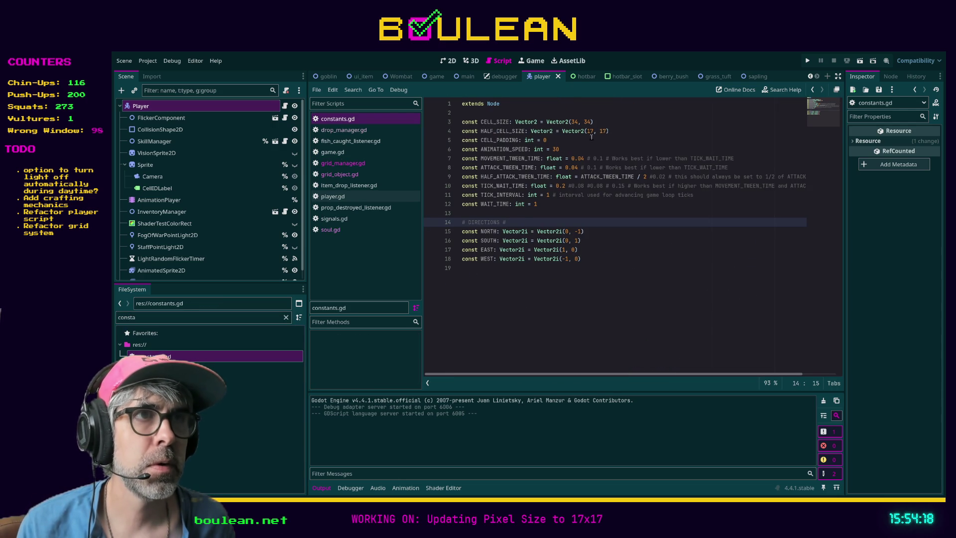
click(578, 121)
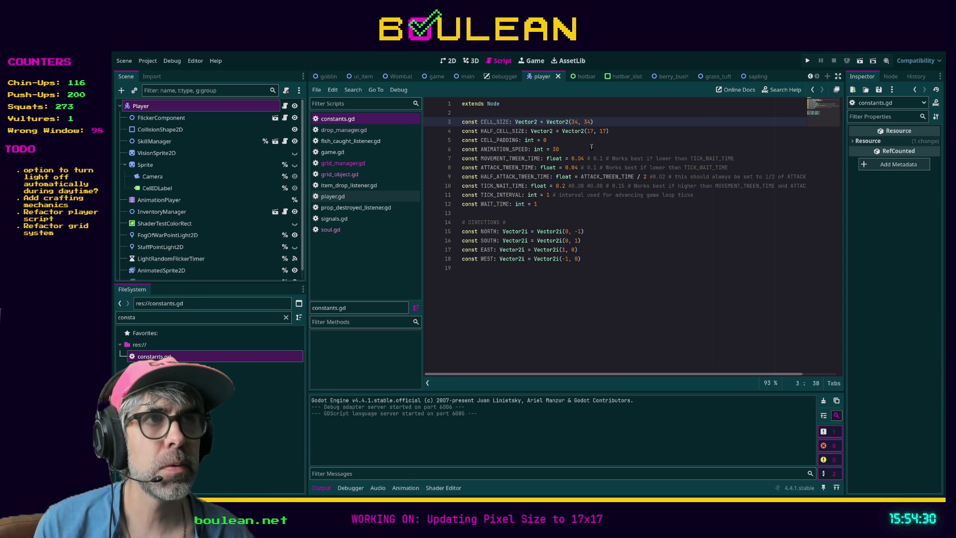
text(6)
key(Left)
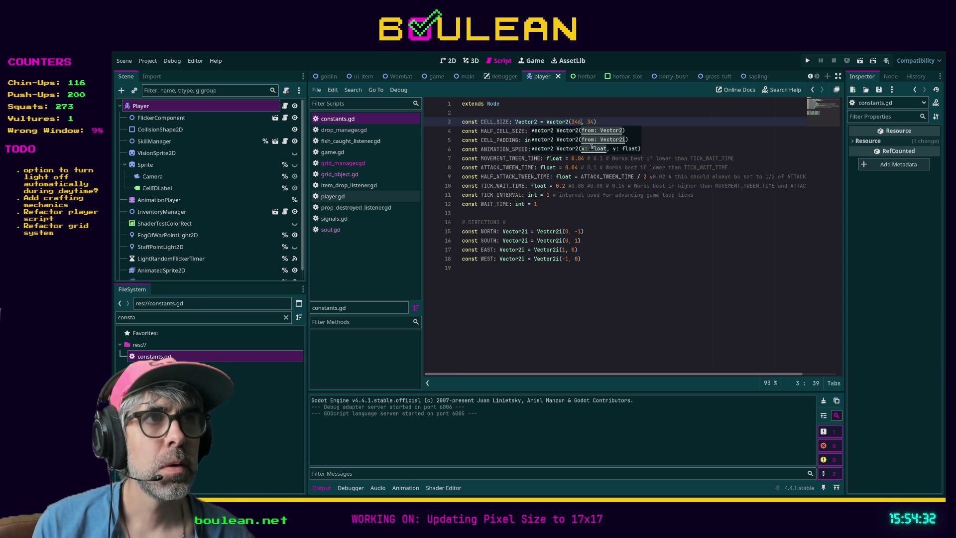
key(Right)
key(Right)
text(6)
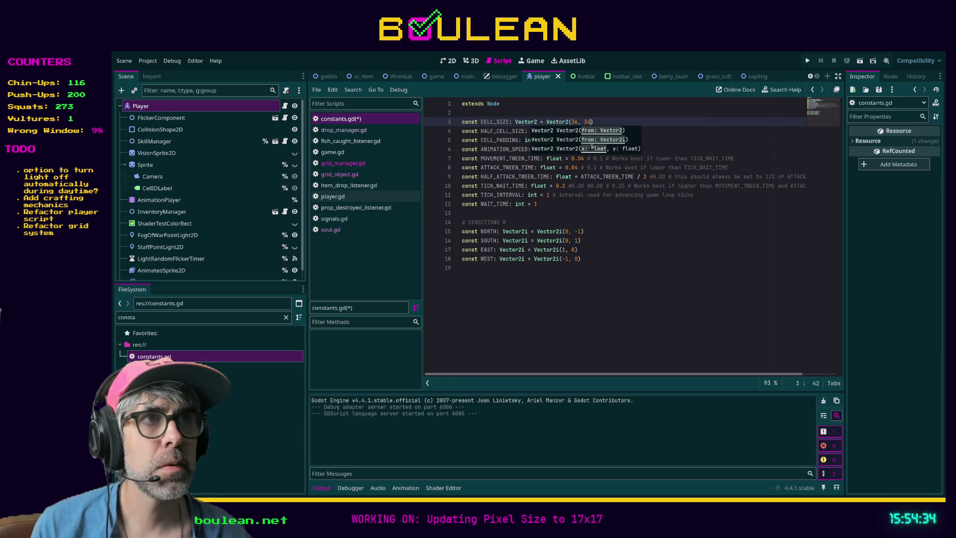
key(BackSpace)
key(BackSpace)
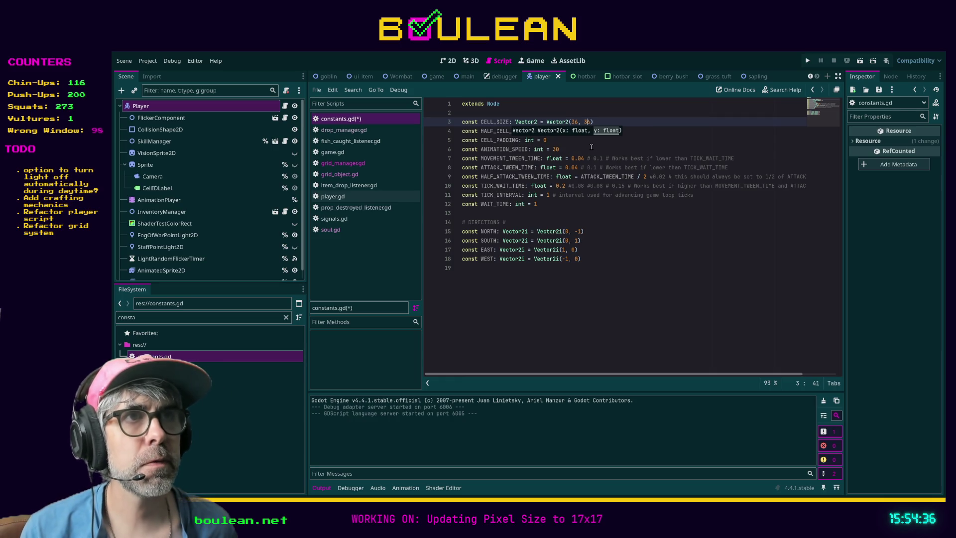
text(6)
Change HALF_CELL_SIZE to Vector2(18, 18) and save constants.gd.
click(646, 131)
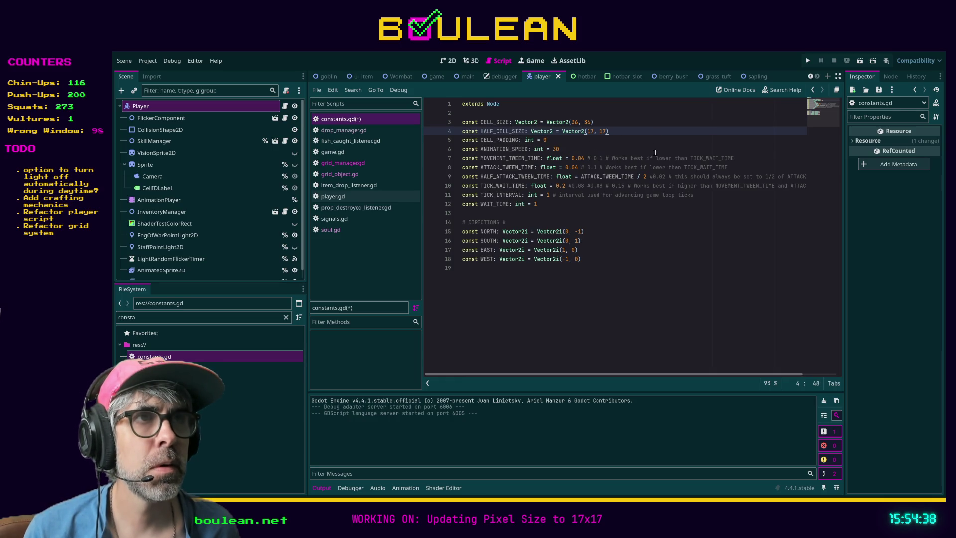
click(593, 132)
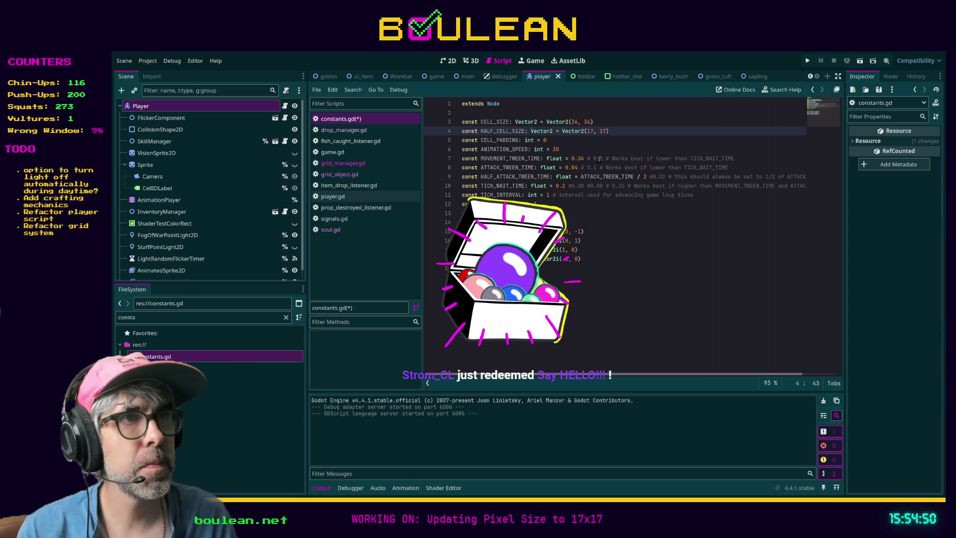
key(BackSpace)
text(8)
key(Right)
key(Right)
key(Right)
key(Delete)
text(8)
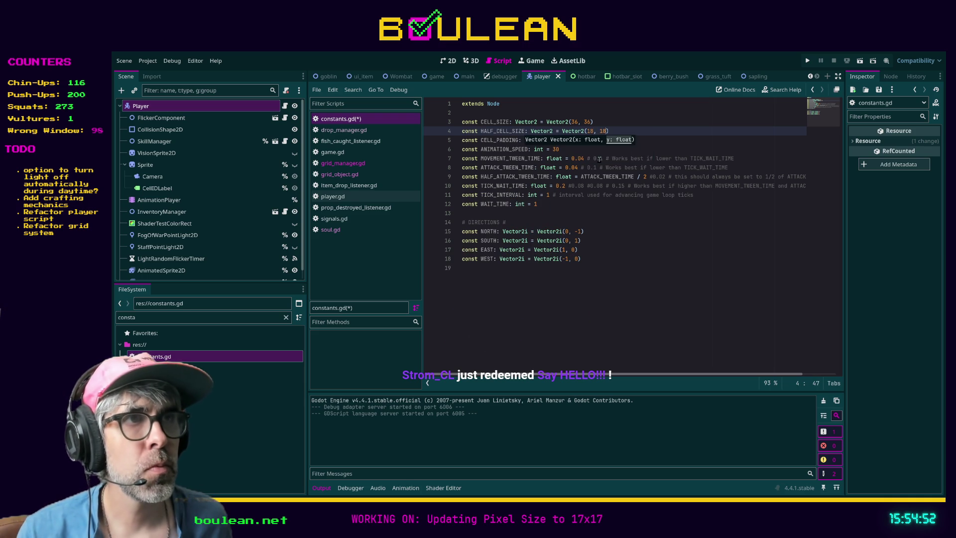
click(656, 241)
key(ctrl+s)
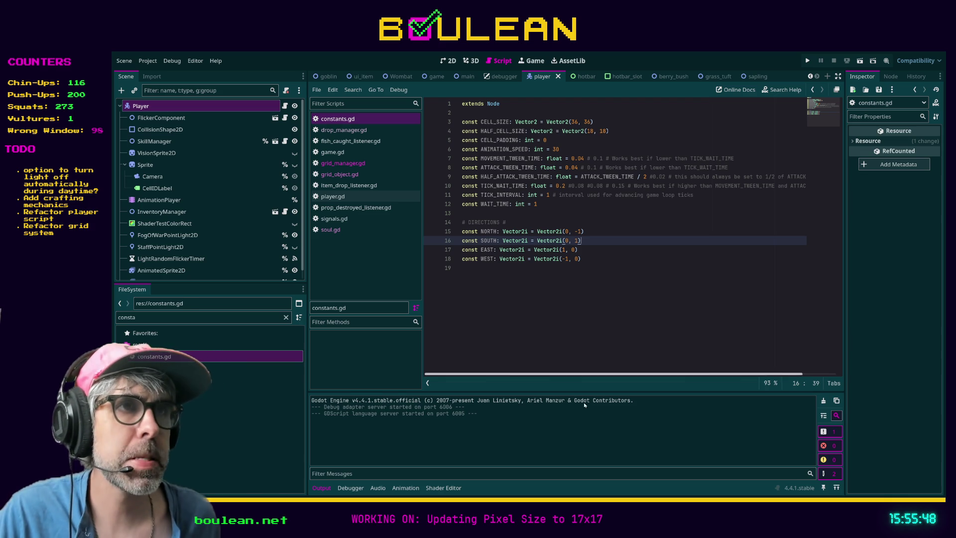
click(625, 293)
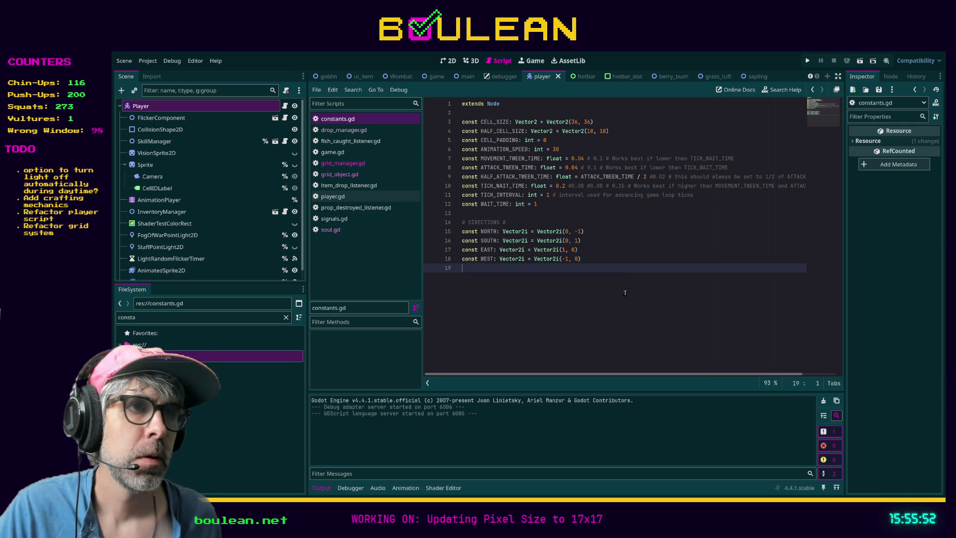
Save the scene and launch the game.
key(ctrl+s)
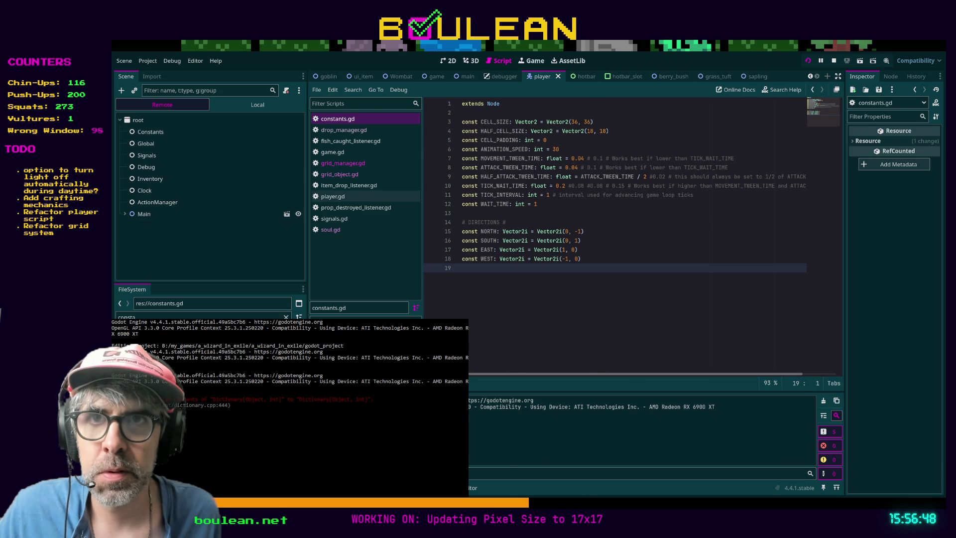
Close the running game window and launch the project again.
key(alt+Tab)
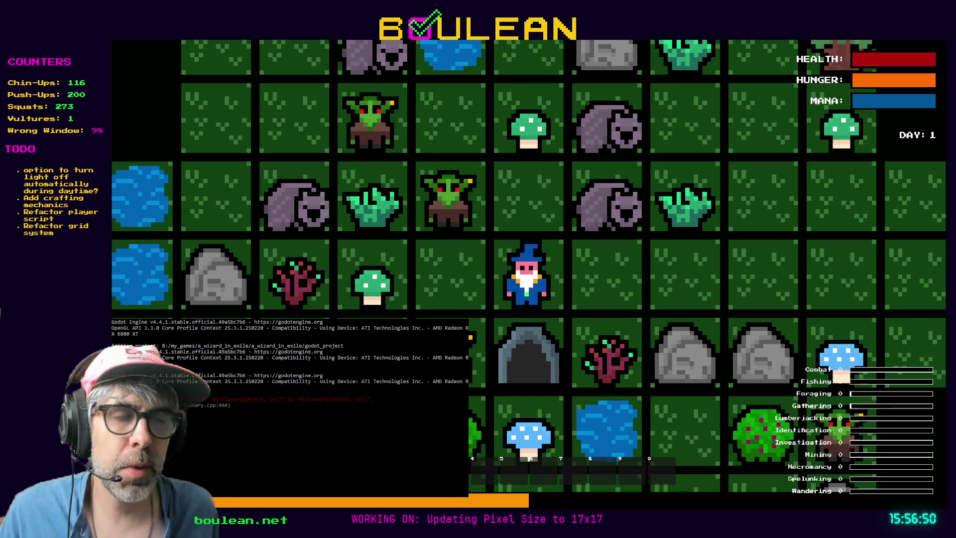
key(alt+F4)
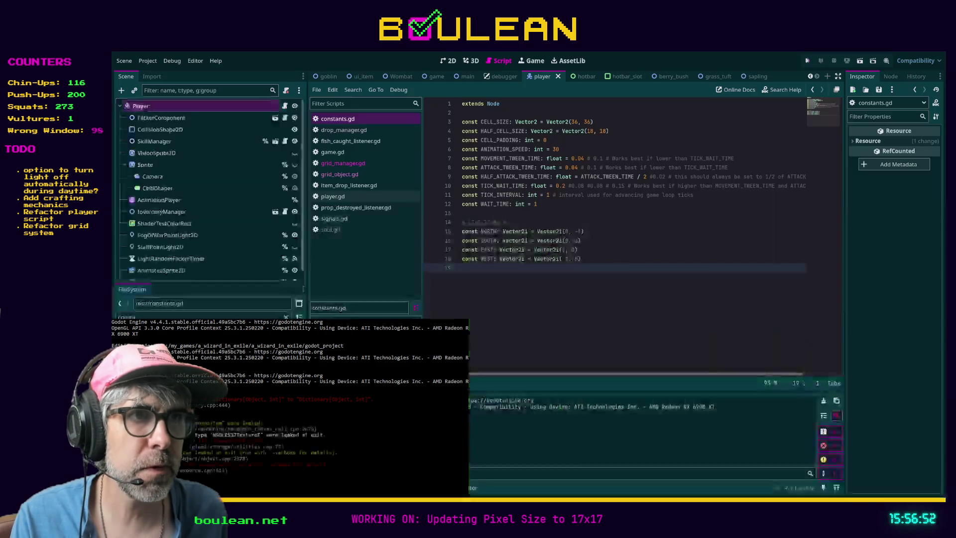
key(ctrl+s)
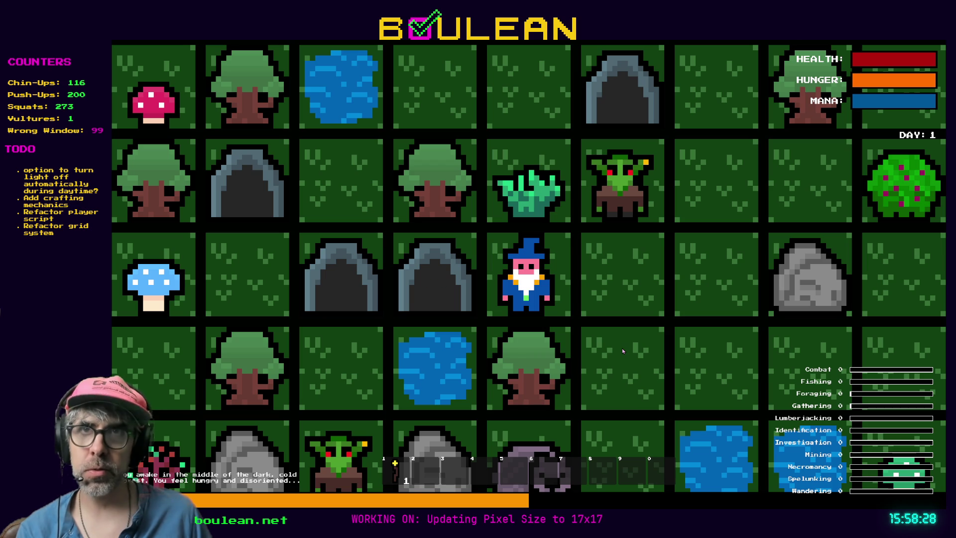
Walk the wizard one tile right and two tiles down, then stop the game.
key(Right)
key(Down)
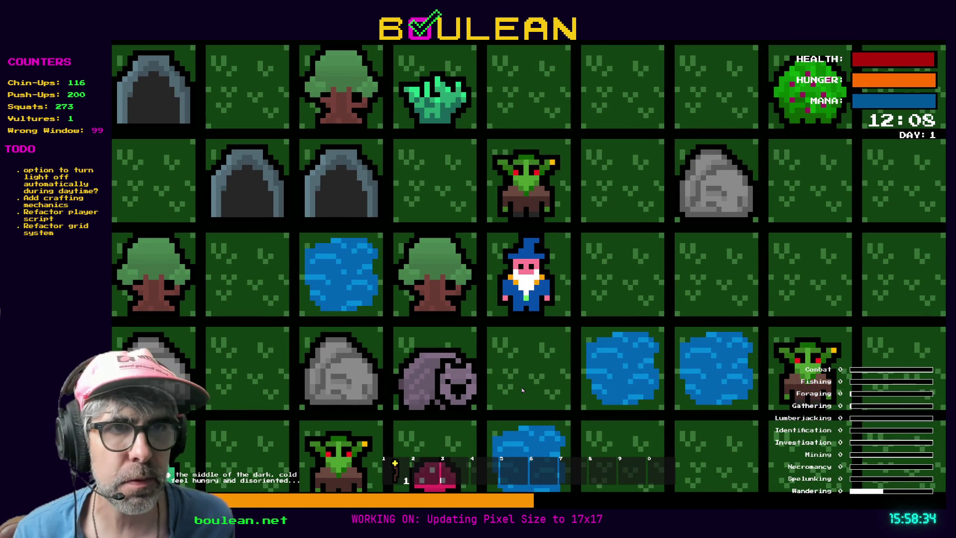
key(Down)
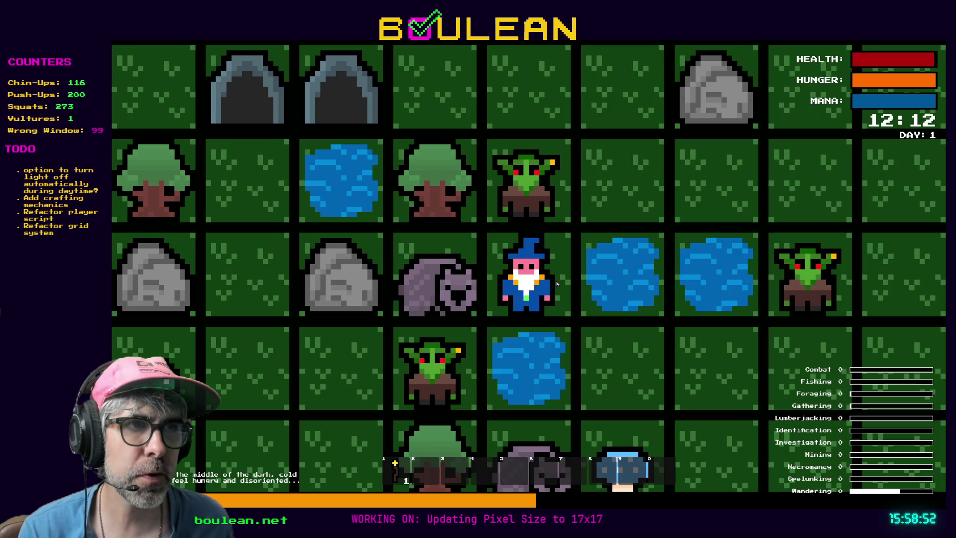
key(F8)
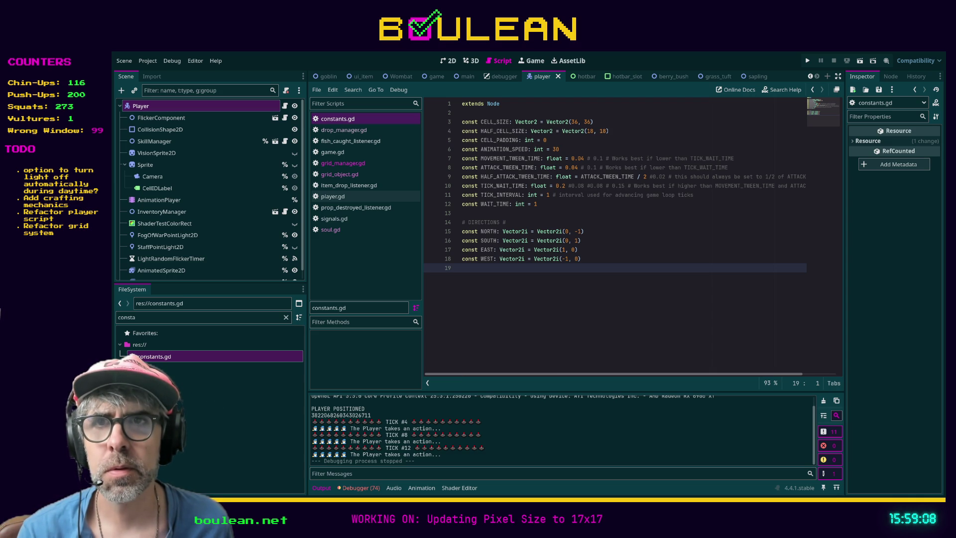
key(alt+Tab)
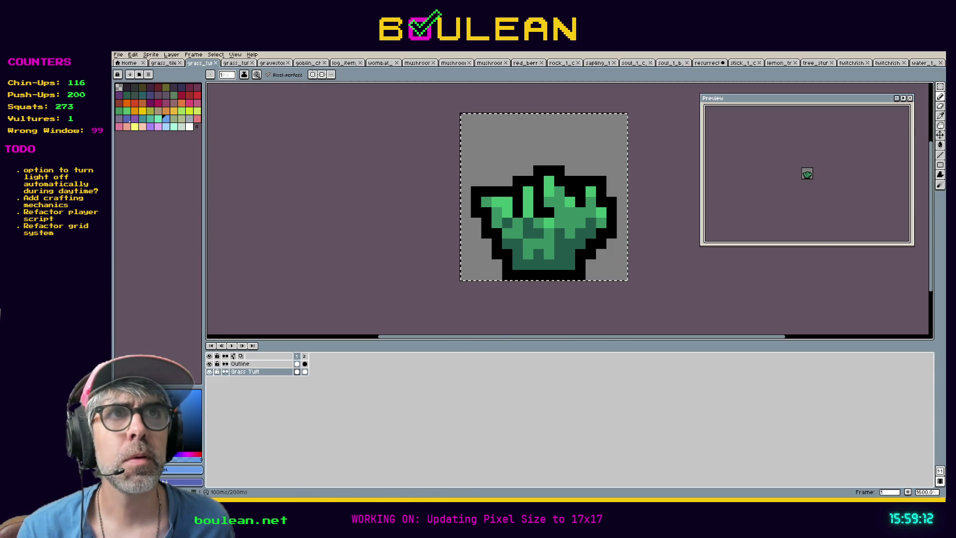
Clear the selections on the grass tuft and 17x17 grass_tile sprites in Aseprite.
key(ctrl+d)
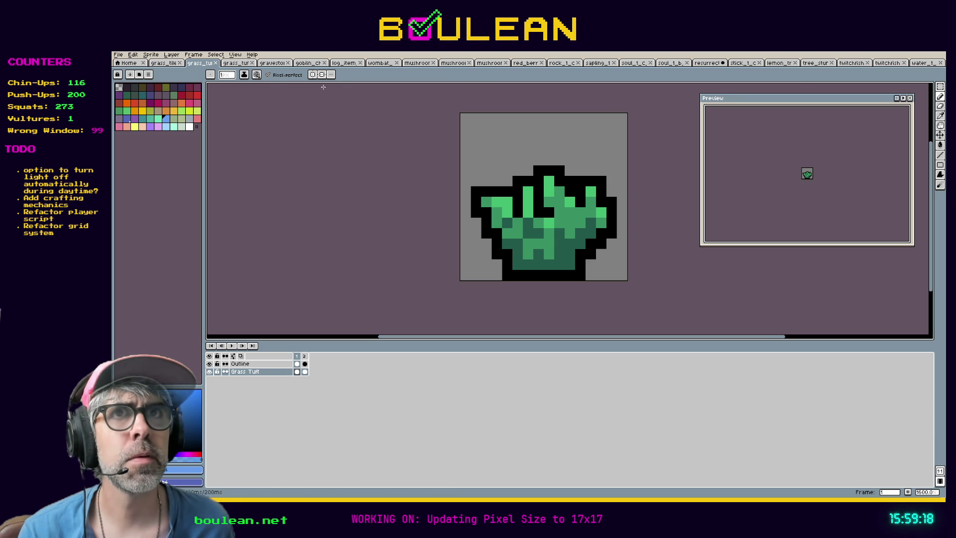
click(167, 63)
key(ctrl+d)
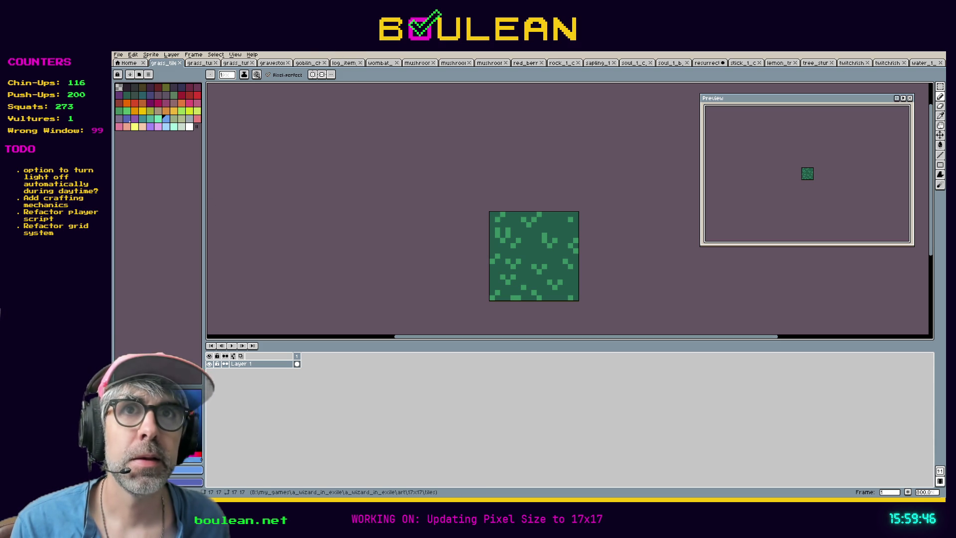
Export the grass tile at 200% to godot_project/art/17x17/tiles.
click(118, 55)
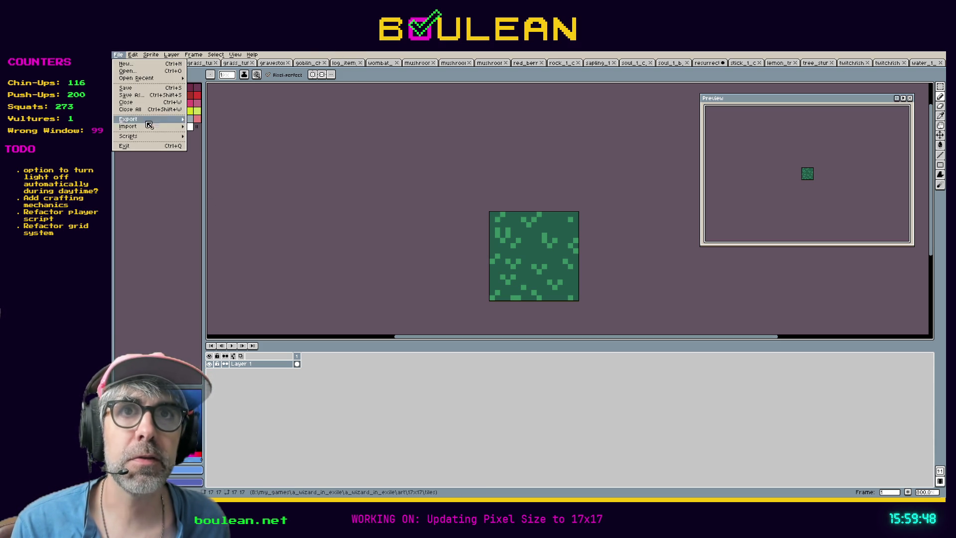
mouse_move(149, 121)
click(213, 120)
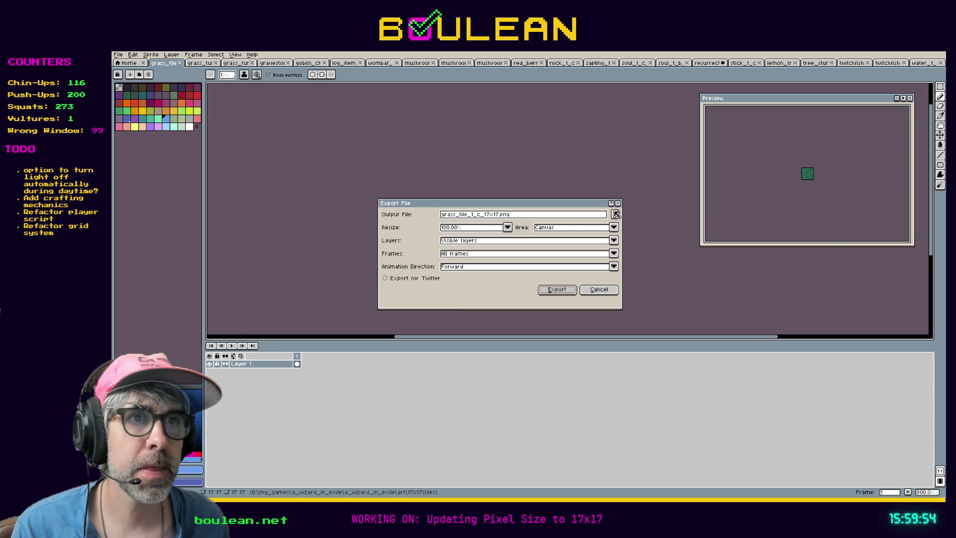
click(615, 215)
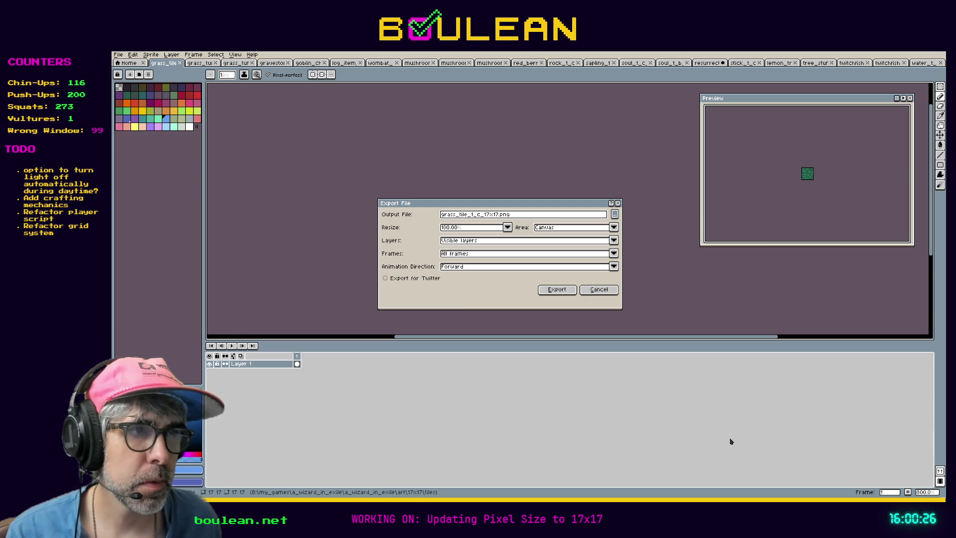
click(507, 227)
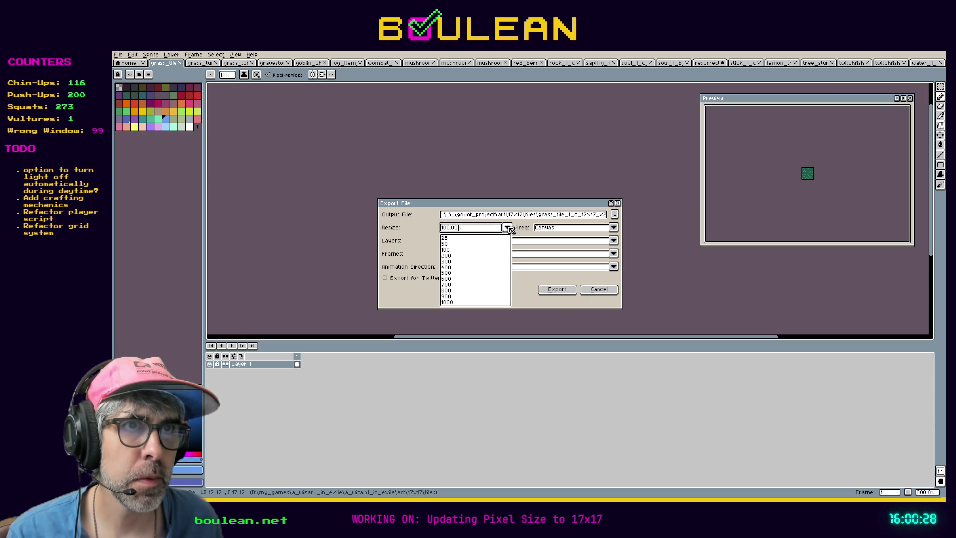
click(448, 255)
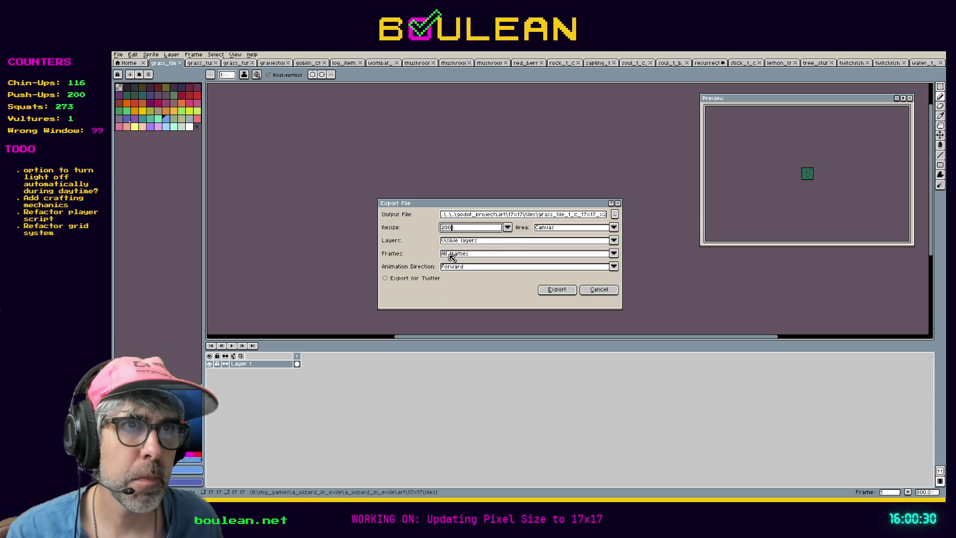
click(543, 291)
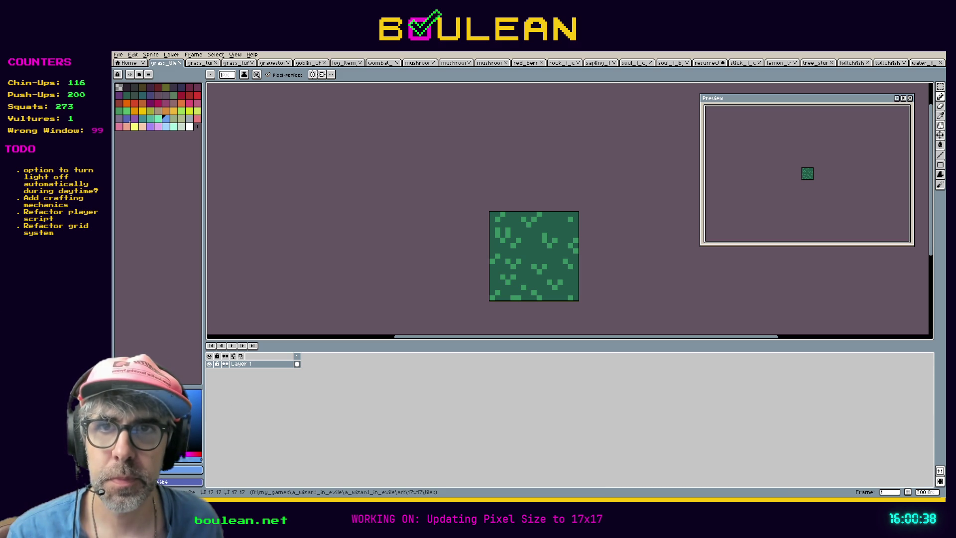
key(alt+Tab)
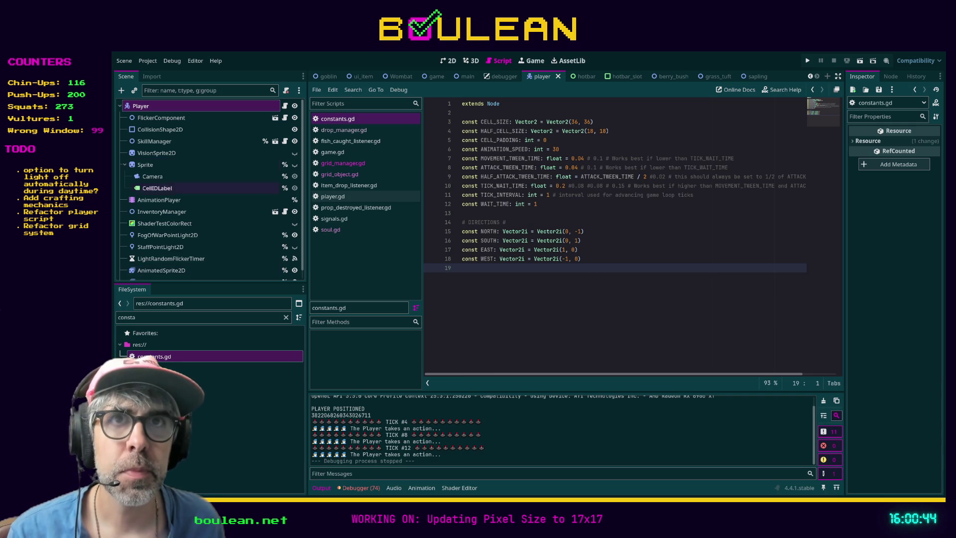
Filter project files by 'grass' and open the grass_tile.tscn scene.
click(181, 92)
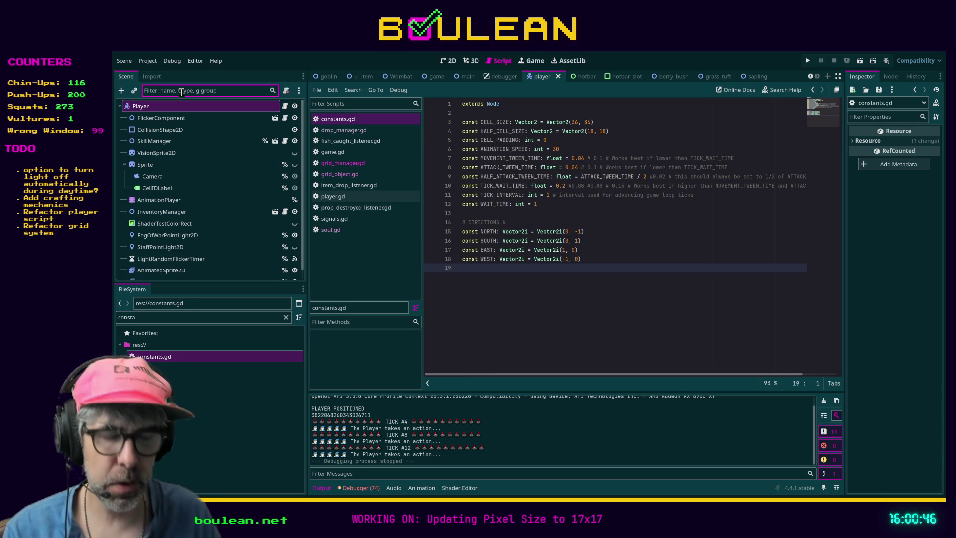
click(183, 318)
key(ctrl+a)
text(grass)
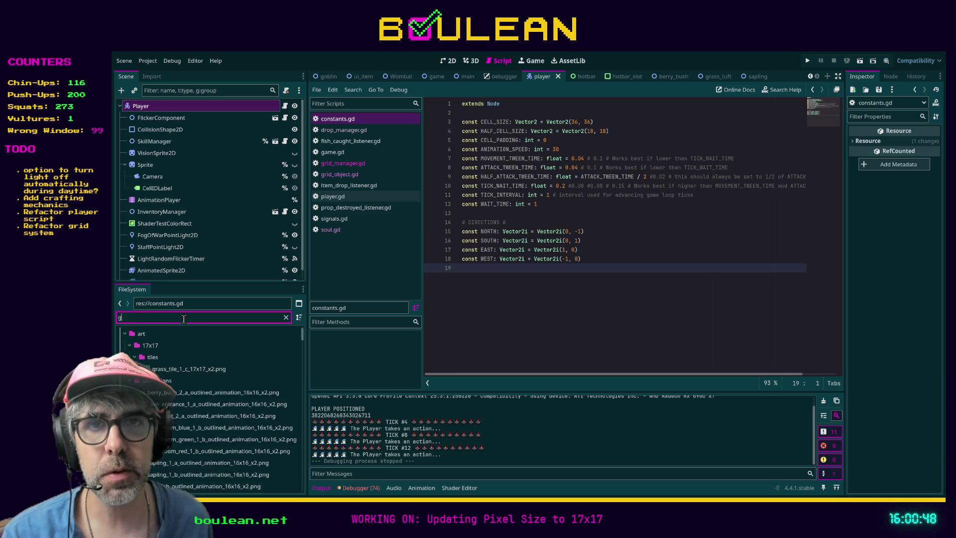
scroll(223, 440, down, 4)
scroll(214, 451, down, 1)
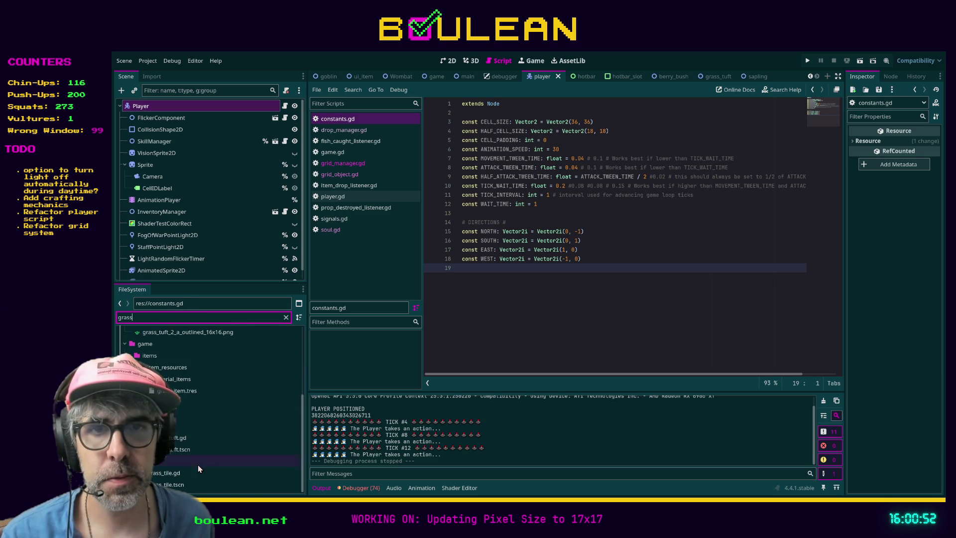
double_click(168, 486)
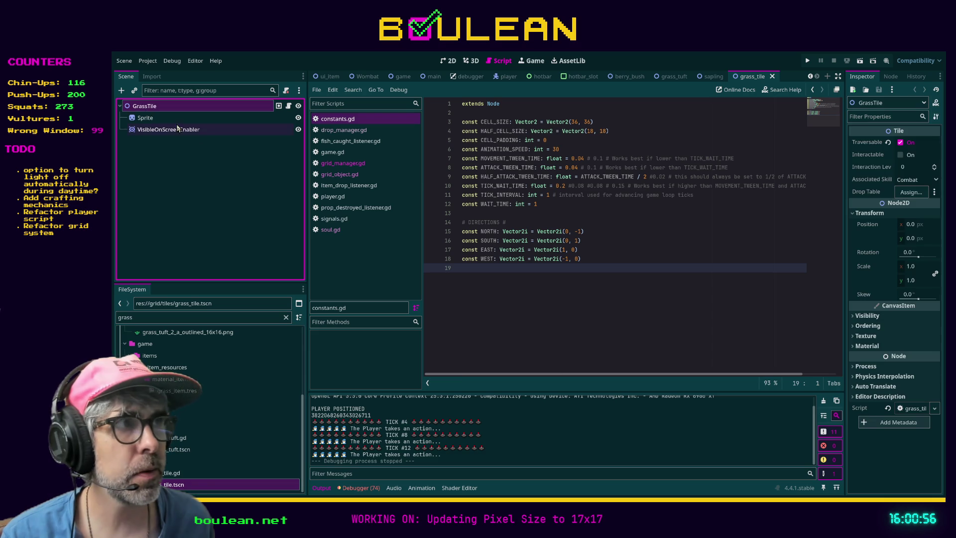
Select the grass tile's Sprite node and locate the grass tile files in FileSystem.
click(149, 119)
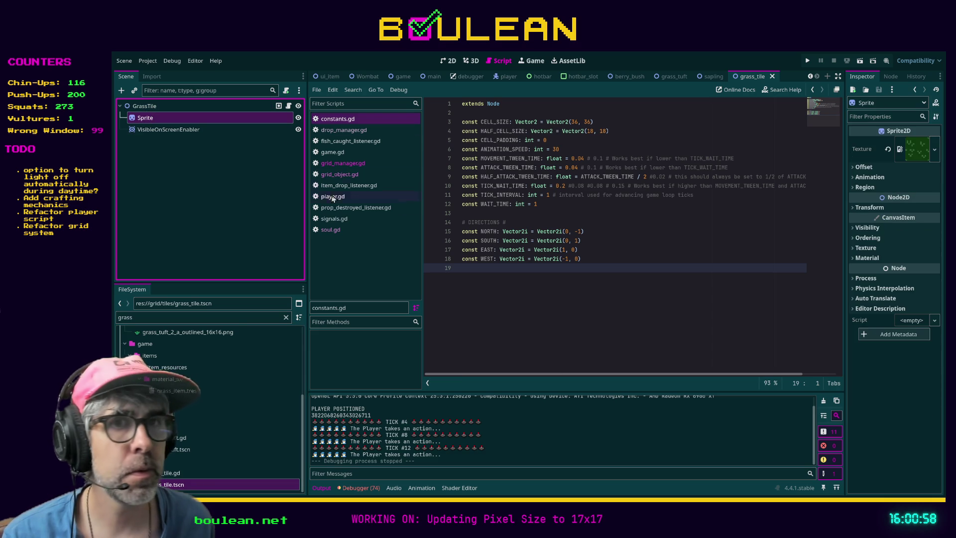
scroll(237, 368, up, 2)
scroll(238, 379, up, 5)
click(179, 393)
mouse_move(179, 397)
mouse_down()
mouse_move(349, 363)
mouse_move(817, 196)
mouse_move(911, 150)
mouse_move(835, 189)
mouse_move(243, 392)
mouse_move(192, 397)
mouse_move(202, 375)
mouse_up()
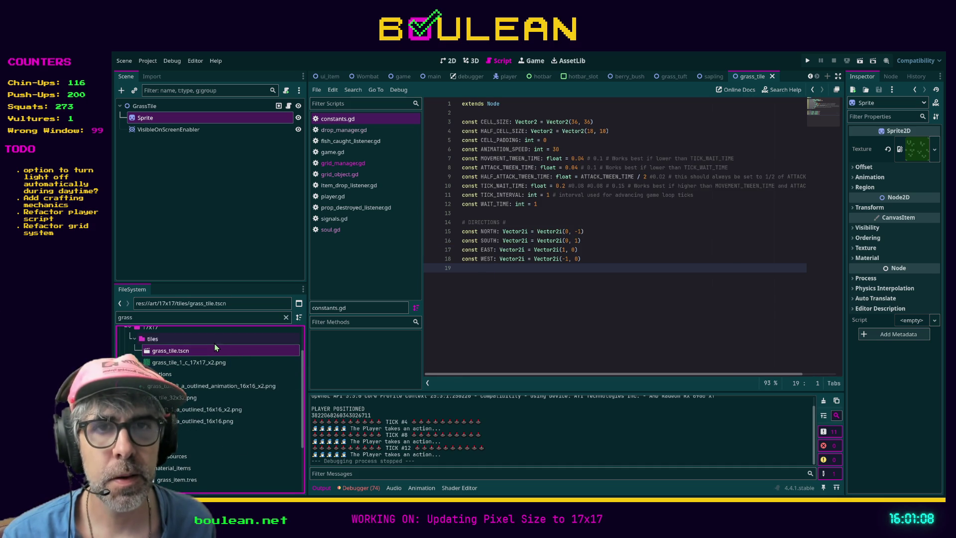
Assign grass_tile_1_c_17x17_x2.png as the Sprite's texture.
scroll(216, 347, down, 3)
scroll(199, 351, up, 5)
scroll(199, 399, down, 4)
scroll(184, 486, down, 1)
scroll(234, 427, up, 5)
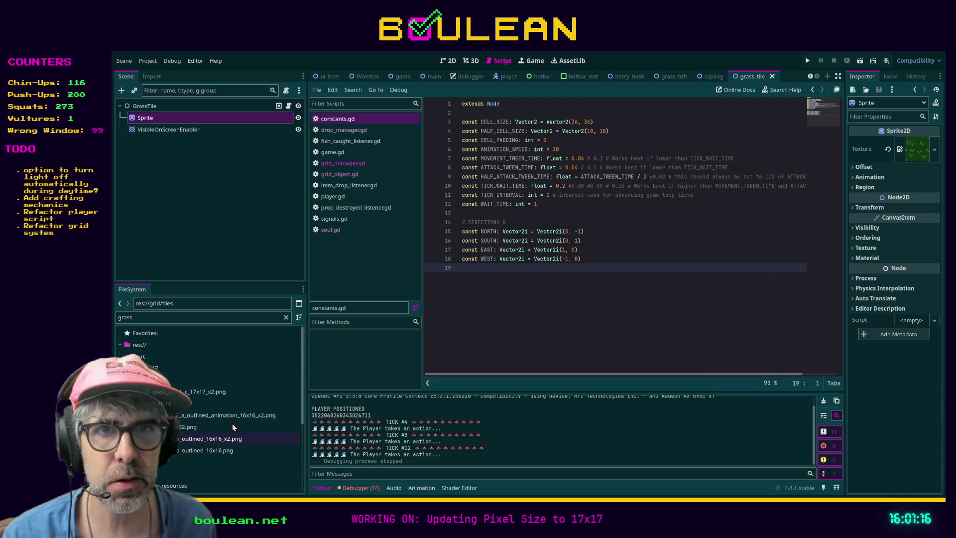
click(175, 395)
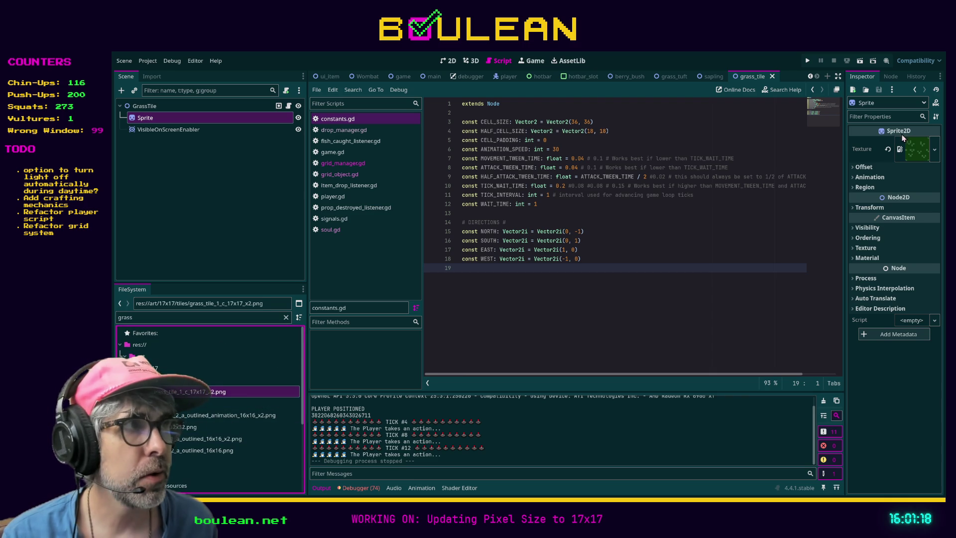
mouse_move(157, 395)
mouse_down()
mouse_move(490, 305)
mouse_move(817, 200)
mouse_move(920, 156)
mouse_up()
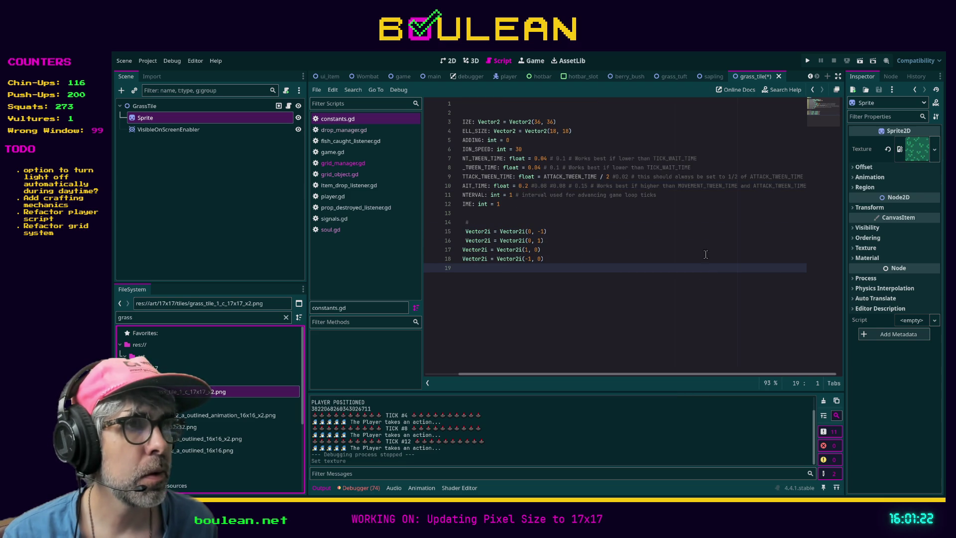
Save the GrassTile scene and run the game to check the new grass.
click(652, 262)
key(ctrl+s)
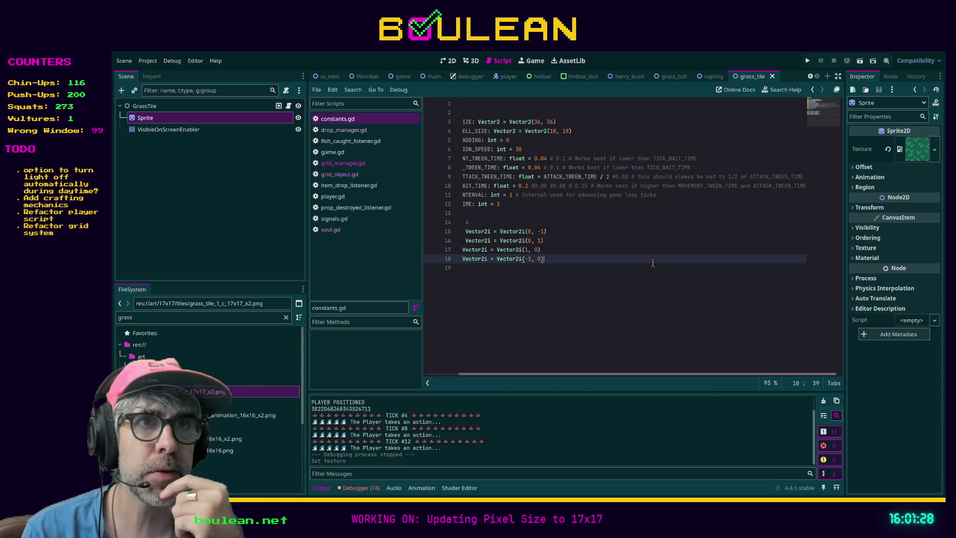
key(F5)
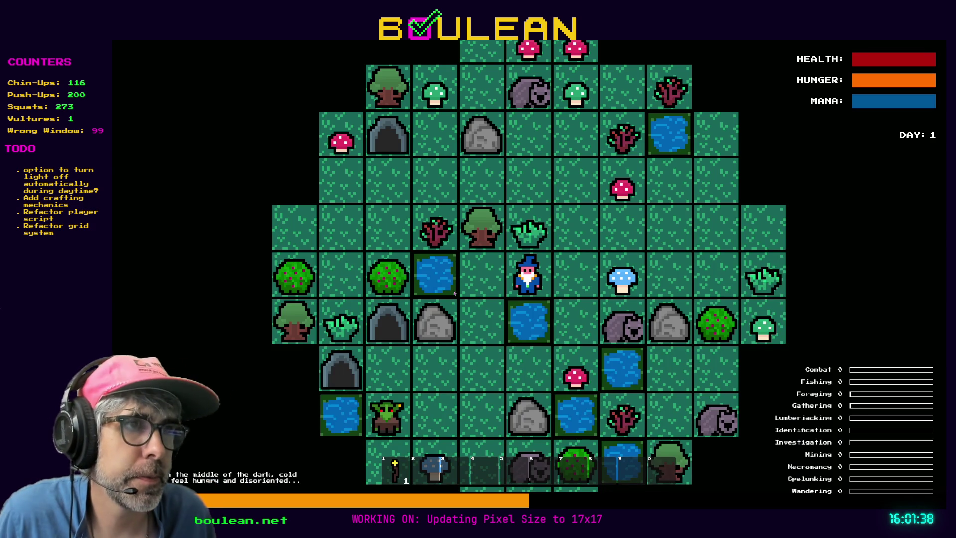
Zoom in on the new grass tiles in the running game, close it, and relaunch it.
scroll(454, 293, up, 3)
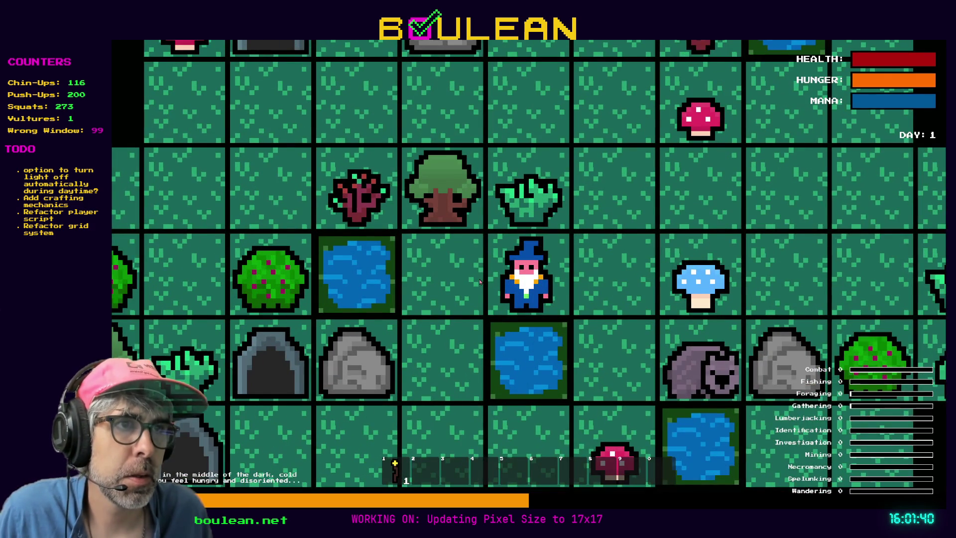
scroll(480, 281, up, 1)
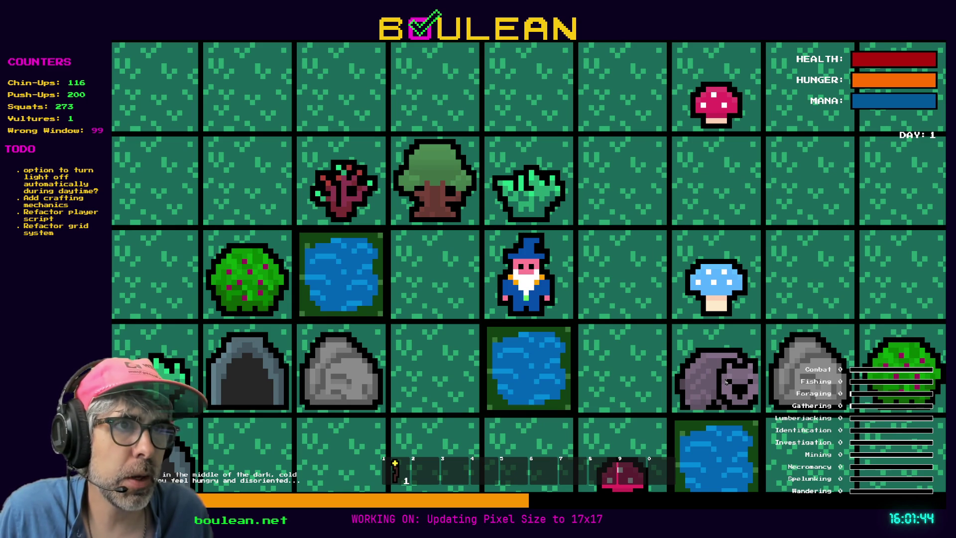
scroll(494, 348, up, 4)
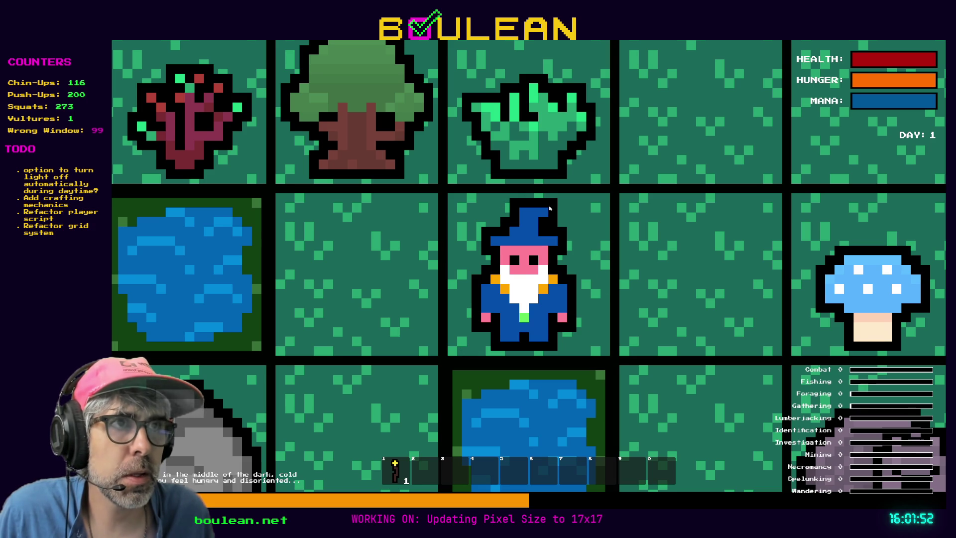
scroll(571, 342, down, 2)
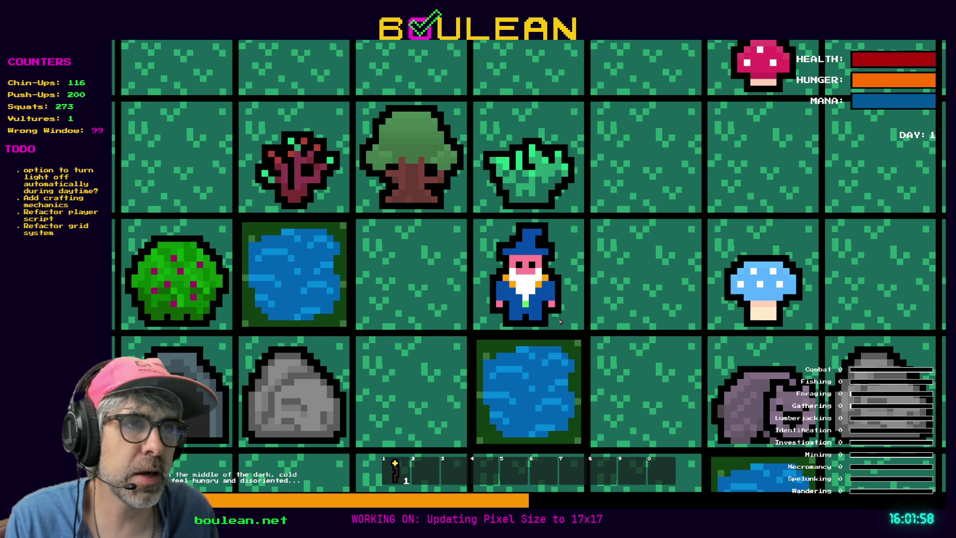
key(F8)
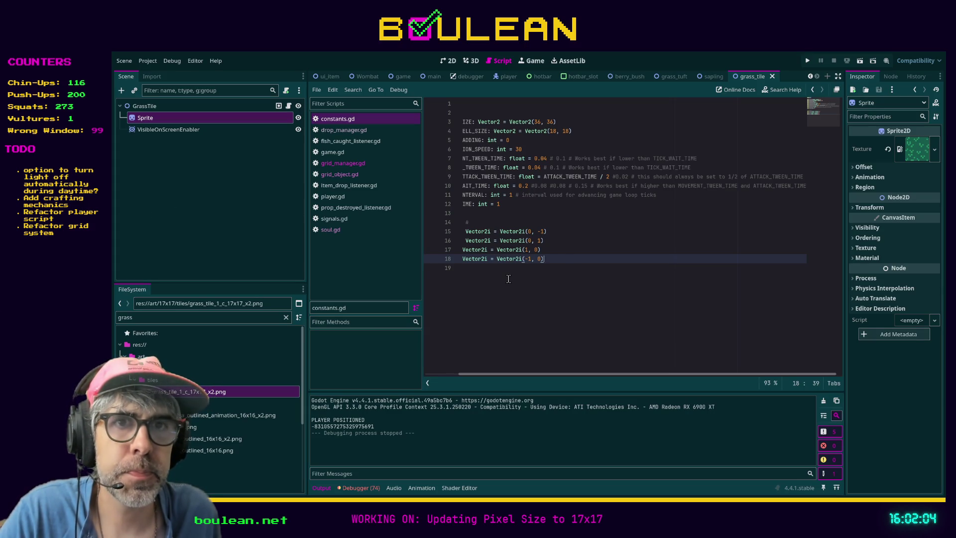
click(517, 325)
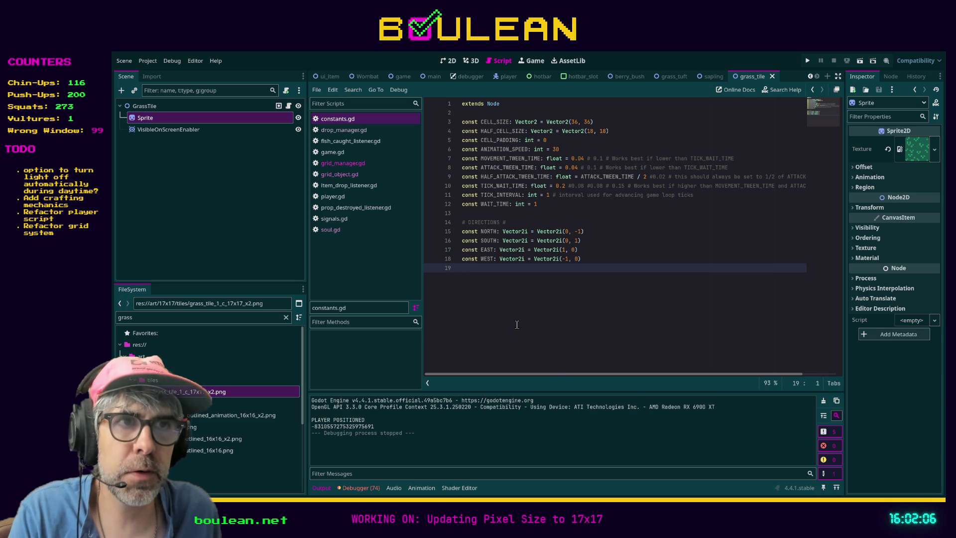
key(F5)
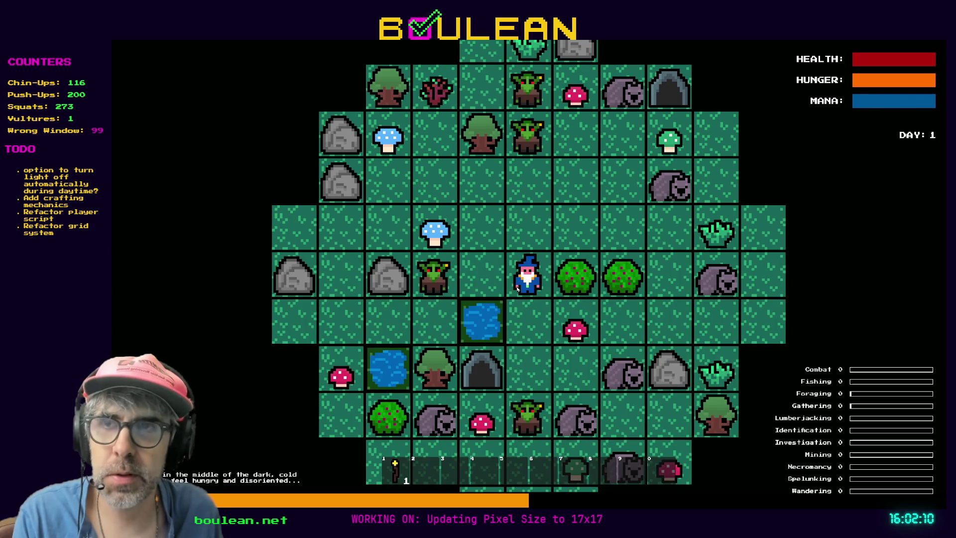
Stop the running Boulean game to return to the editor.
key(F8)
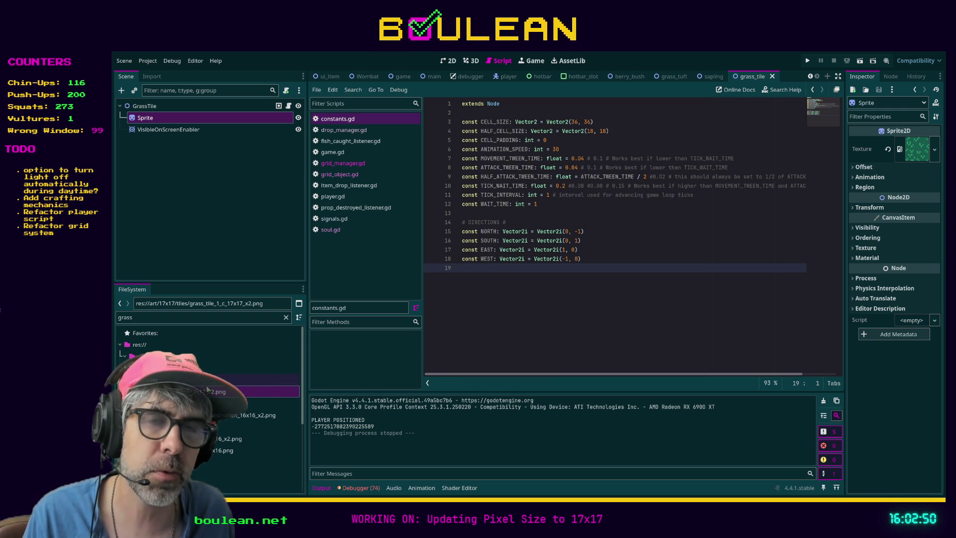
Filter the project files for 'wombat' and open Wombat.tscn.
click(196, 318)
text(womb)
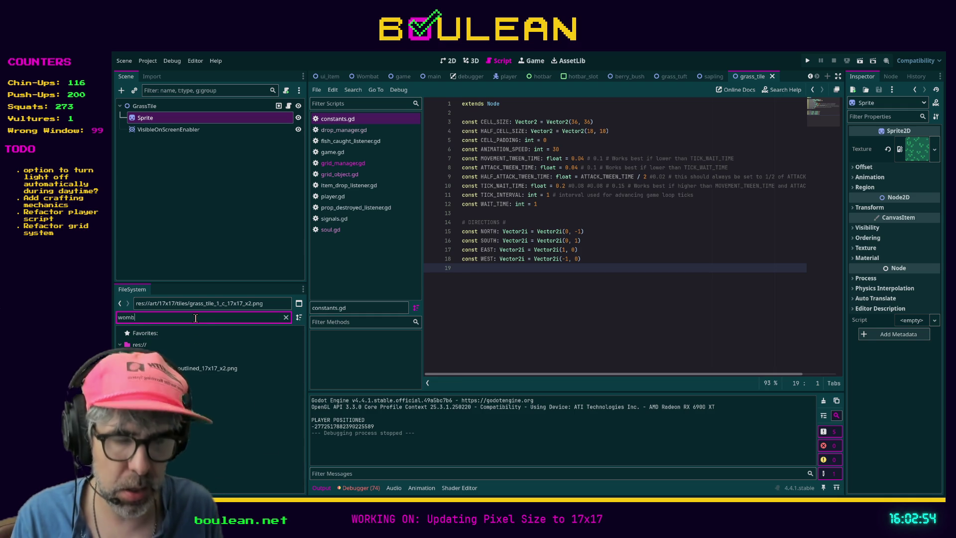
text(at)
click(239, 368)
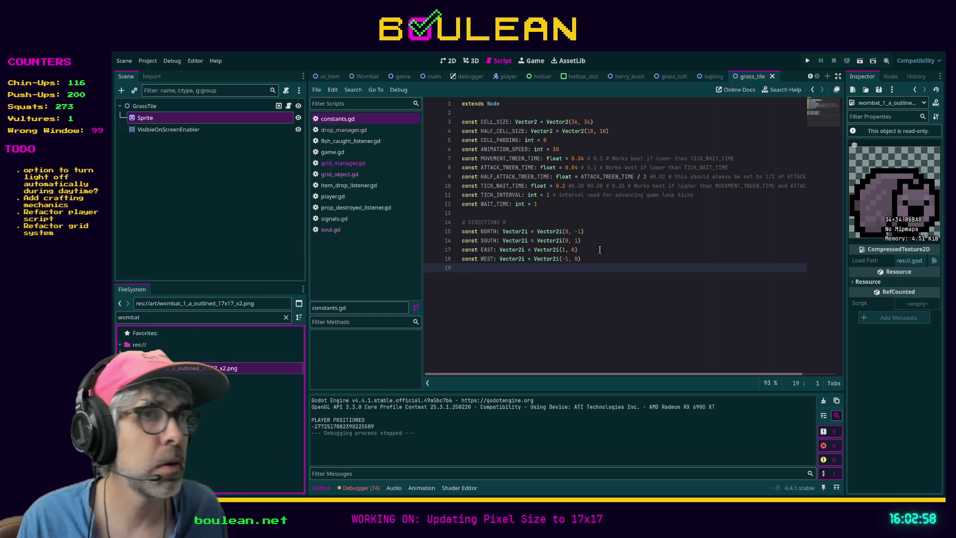
double_click(249, 426)
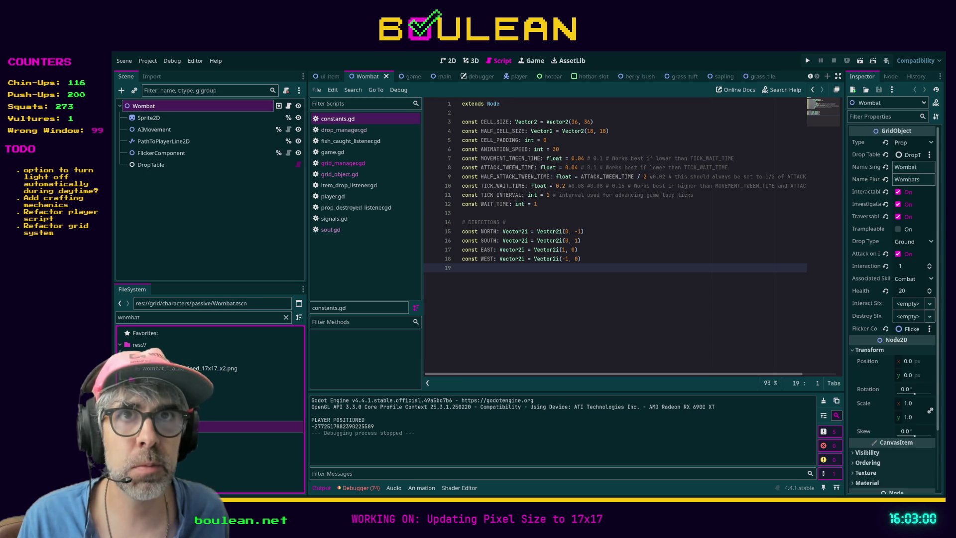
Turn off Region Enabled on the Wombat's Sprite2D and save the scene.
click(149, 118)
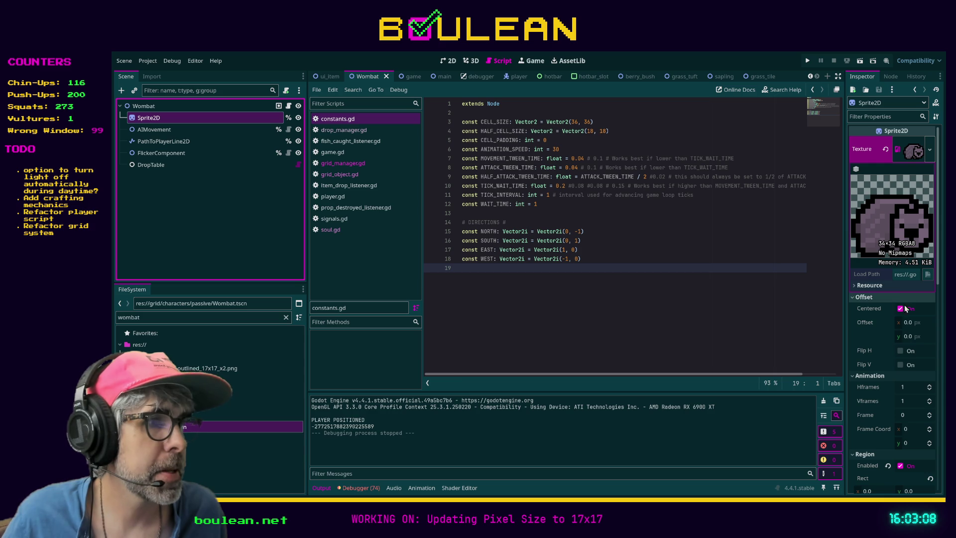
click(901, 466)
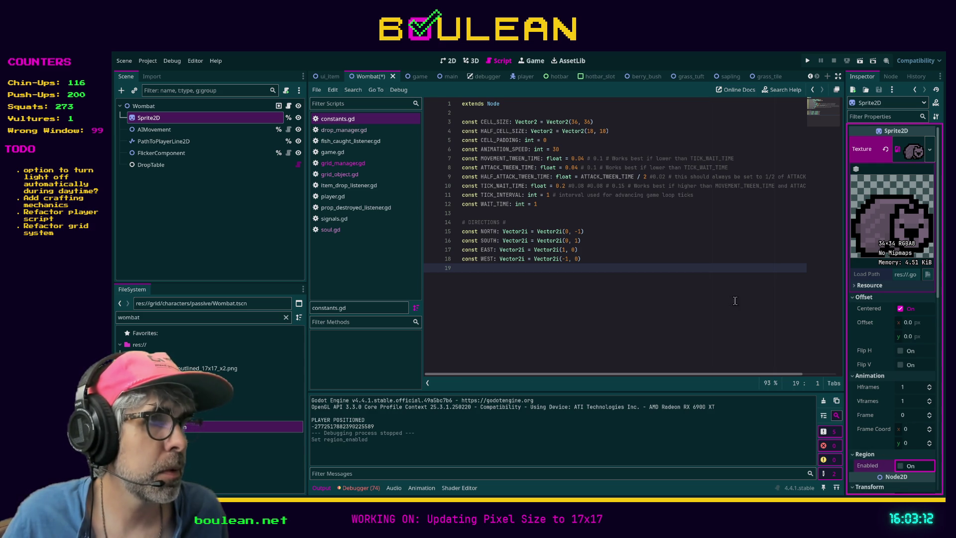
click(728, 297)
key(ctrl+s)
key(ctrl+s)
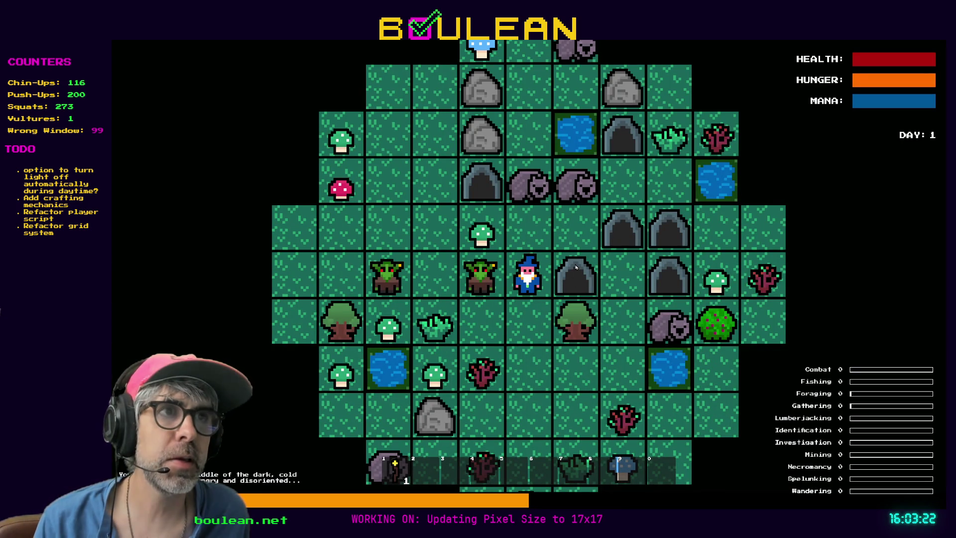
Move the wizard up one tile and down two, then close the game and switch to Aseprite.
scroll(576, 267, up, 2)
scroll(576, 268, up, 1)
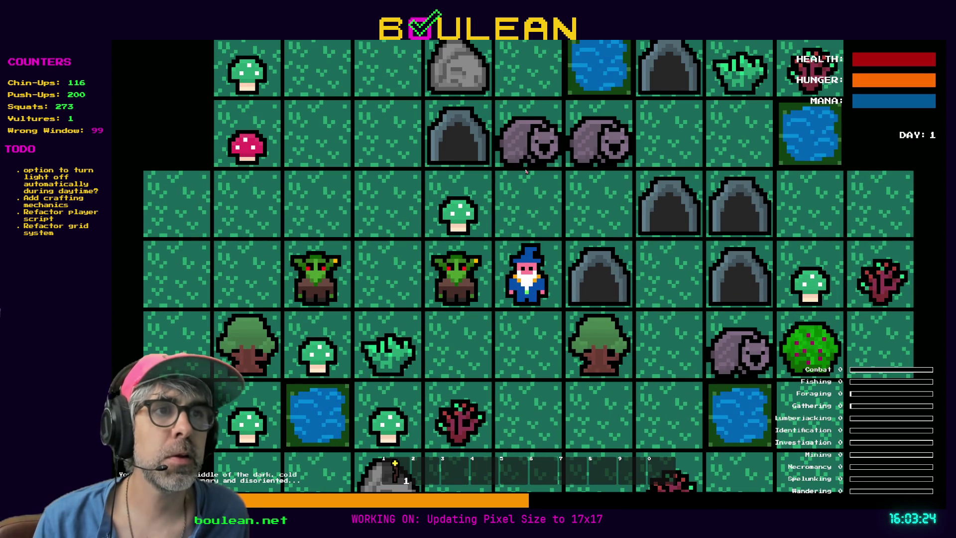
click(539, 211)
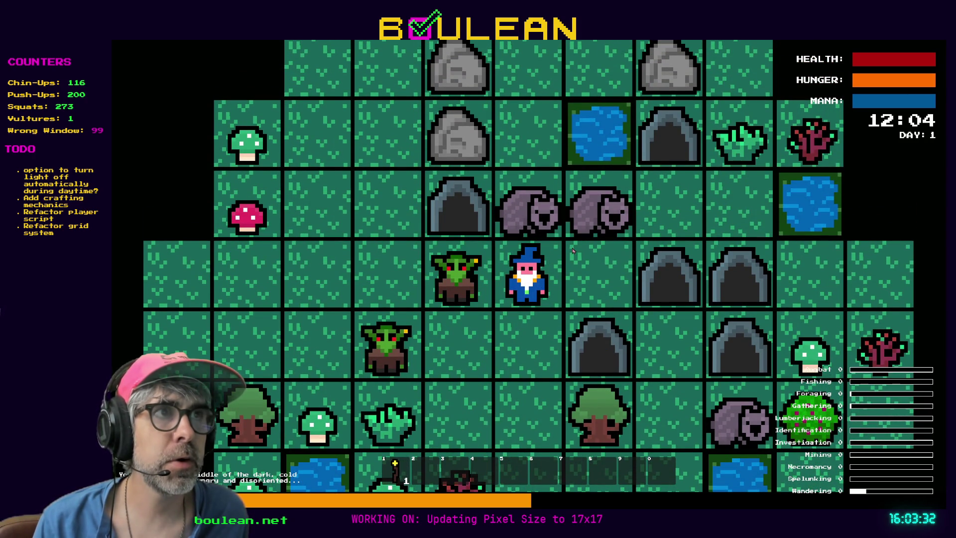
scroll(593, 321, down, 1)
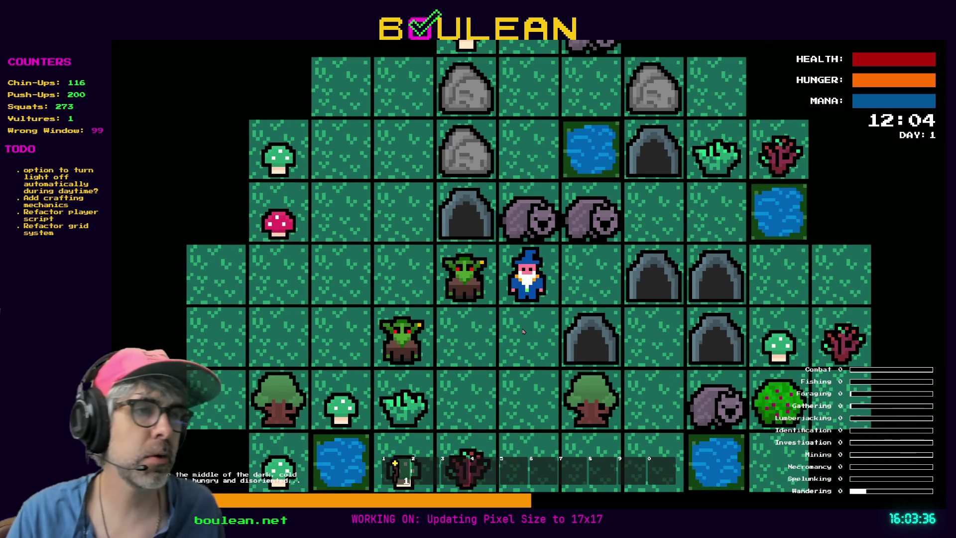
click(530, 352)
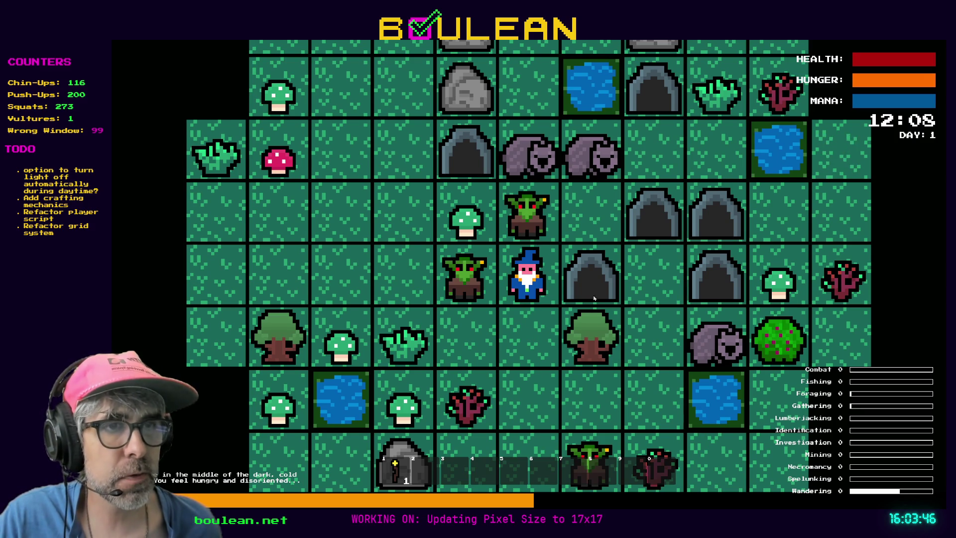
key(Down)
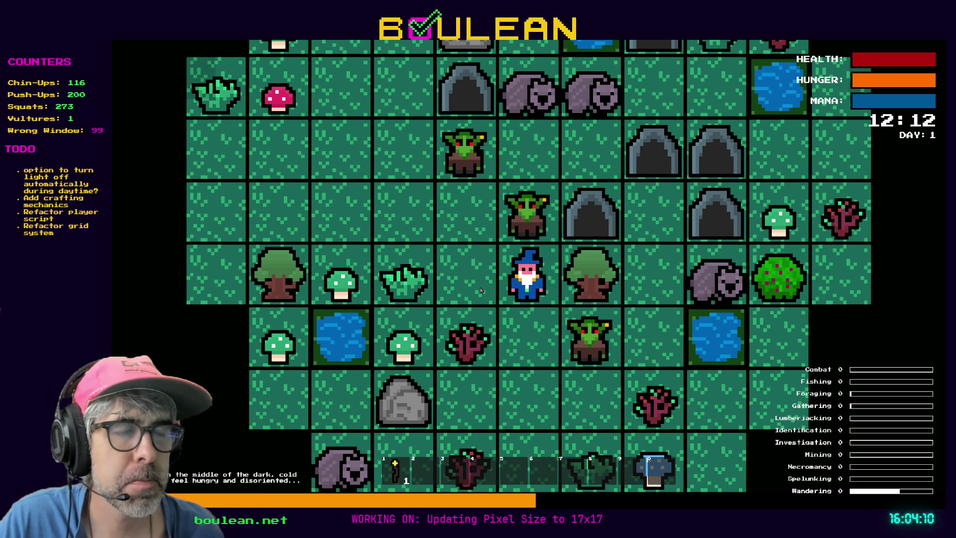
key(F8)
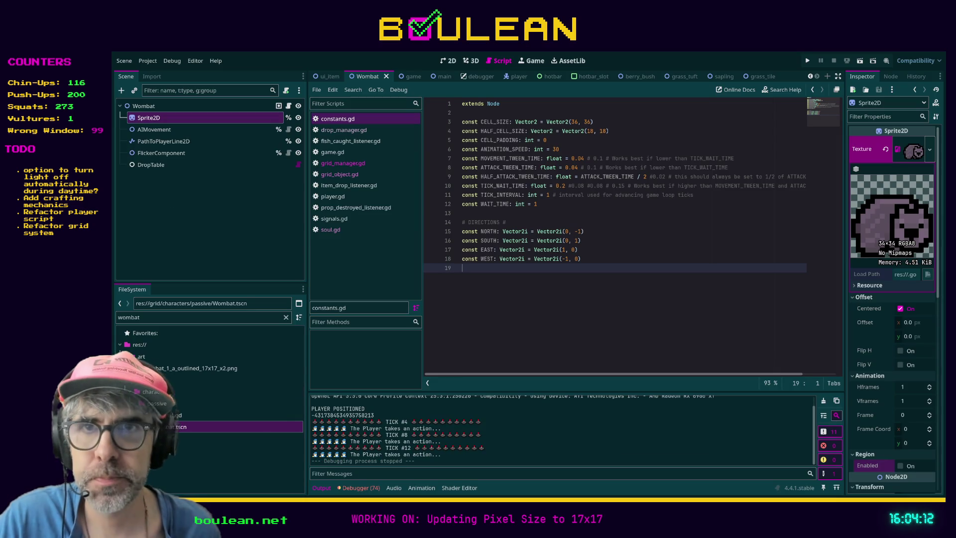
key(alt+Tab)
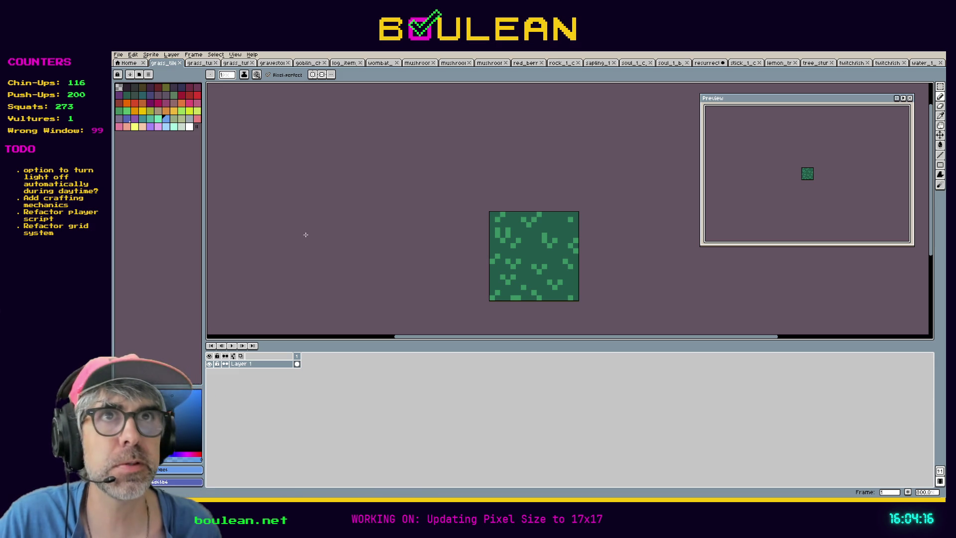
Close the grass tile file and open the wizard sprite file, zooming into its canvas.
click(180, 62)
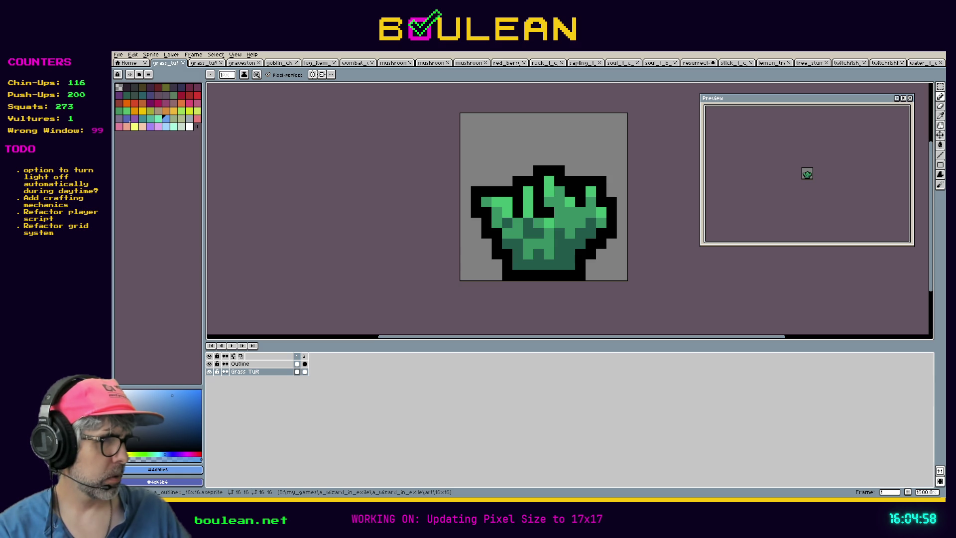
drag(955, 209, 568, 208)
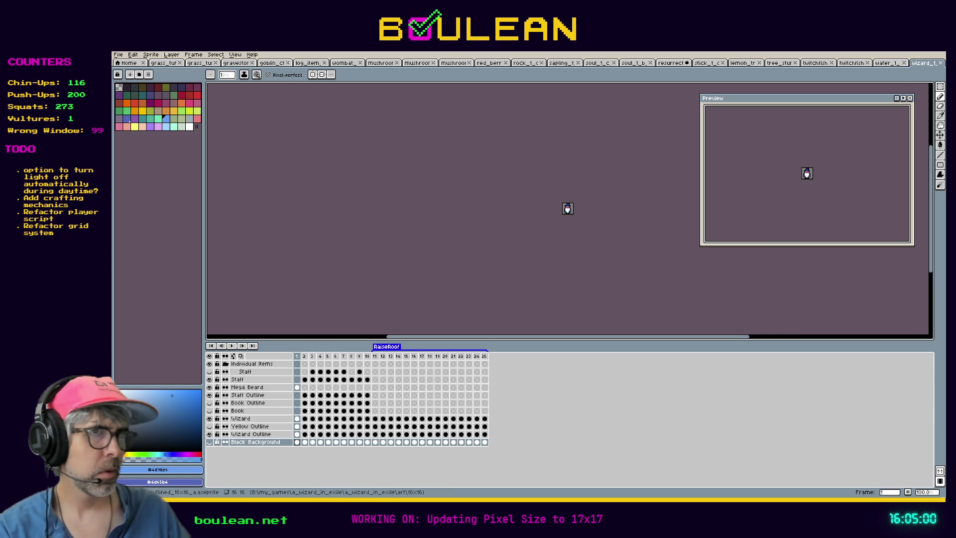
scroll(601, 192, up, 3)
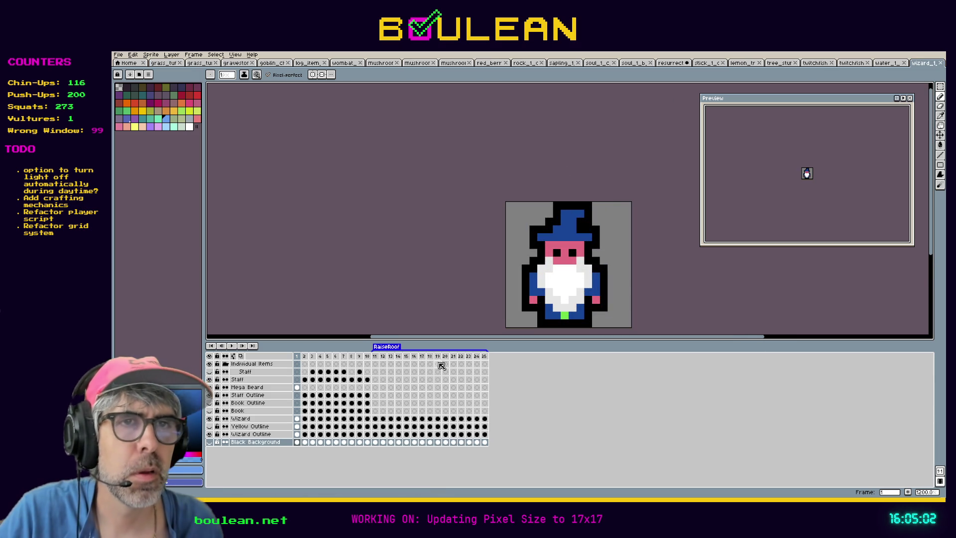